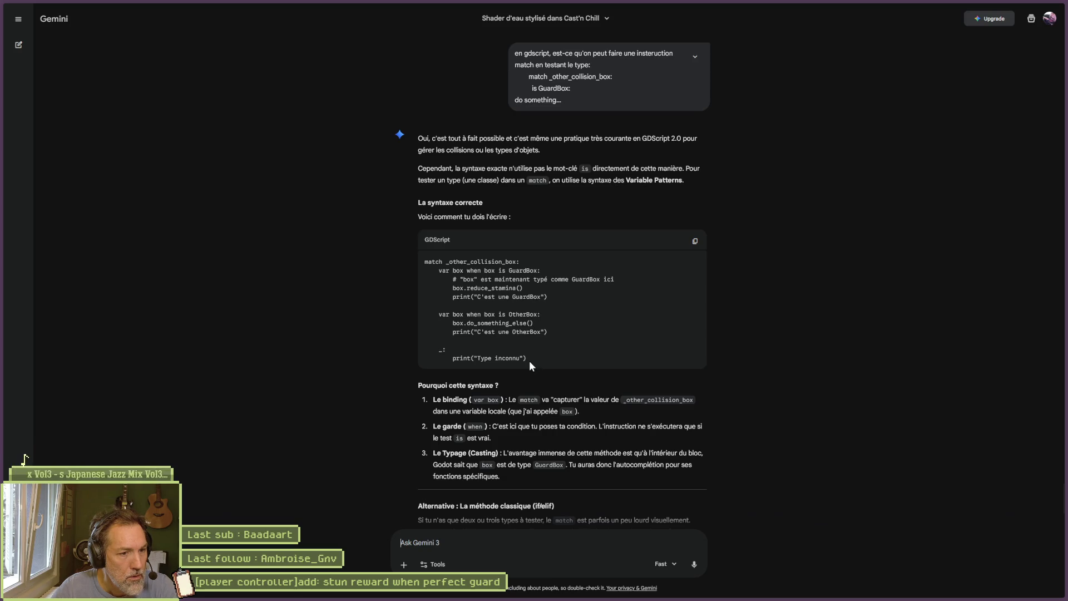
# Copy Gemini's GDScript match example with GuardBox/OtherBox type guards and return to the Godot script
pyautogui.click(694, 241)
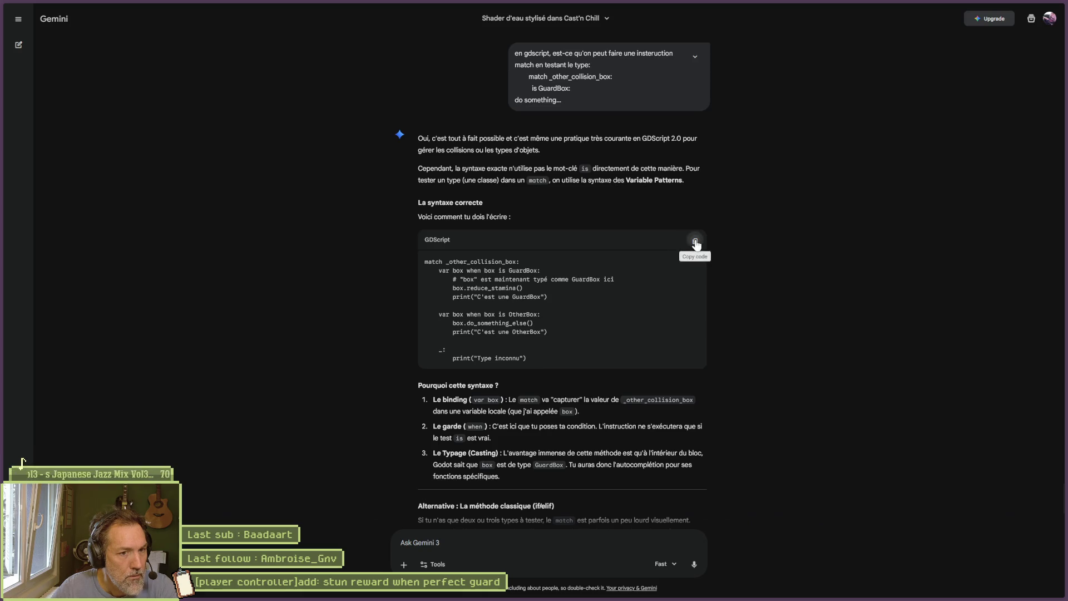
pyautogui.hotkey('alt', 'Tab')
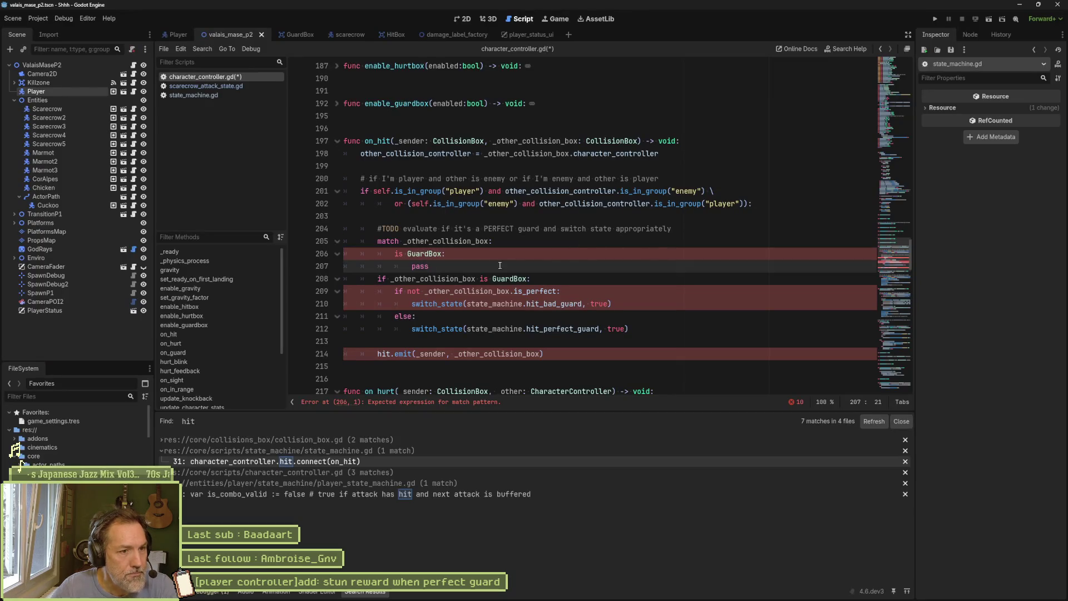
# Paste the copied match block over placeholder lines 206–207 and indent the pasted branches one level
pyautogui.hotkey('shift', 'Up')
pyautogui.hotkey('shift', 'Home')
pyautogui.hotkey('ctrl', 'v')
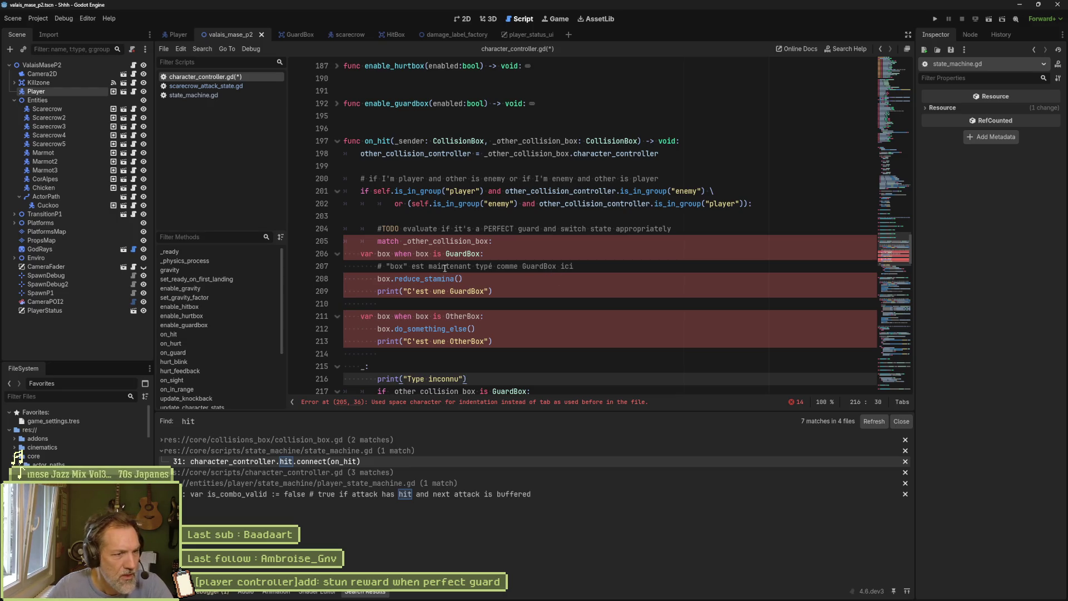
pyautogui.moveTo(440, 254)
pyautogui.mouseDown()
pyautogui.moveTo(495, 341)
pyautogui.moveTo(430, 379)
pyautogui.mouseUp()
pyautogui.press('Tab')
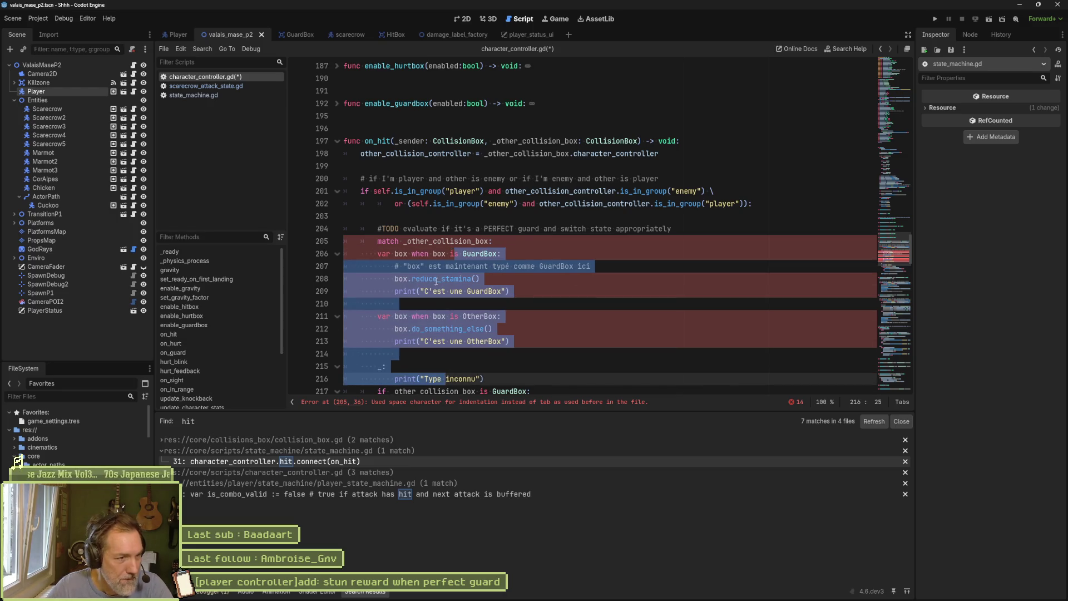
pyautogui.click(436, 278)
pyautogui.click(445, 241)
pyautogui.doubleClick(445, 241)
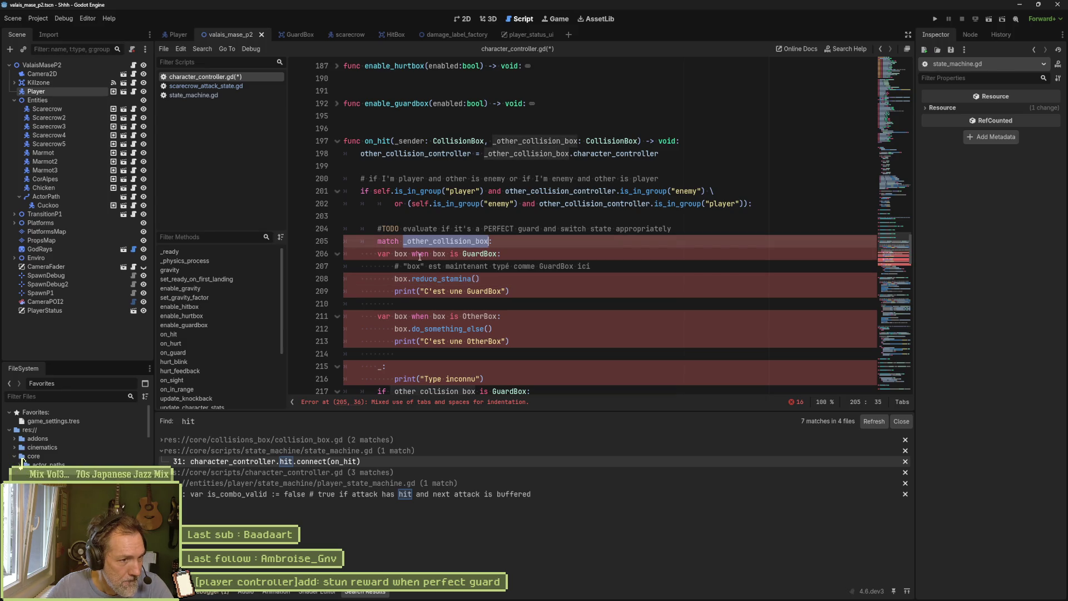
# Re-indent the match _other_collision_box block and its branches so they nest correctly inside on_hit
pyautogui.moveTo(419, 253); pyautogui.dragTo(421, 379)
pyautogui.press('Tab')
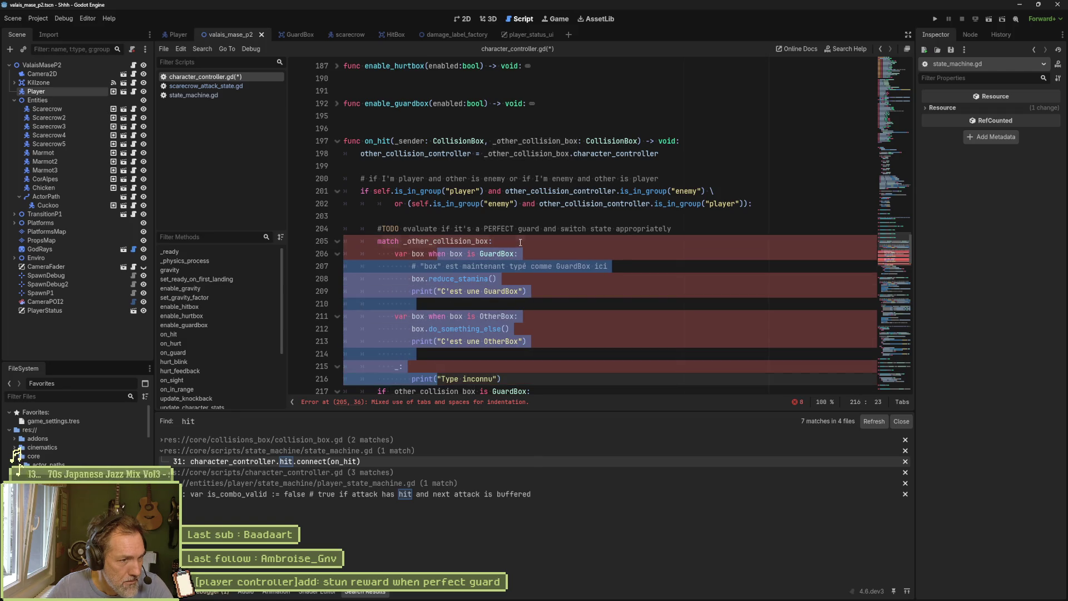
pyautogui.click(520, 242)
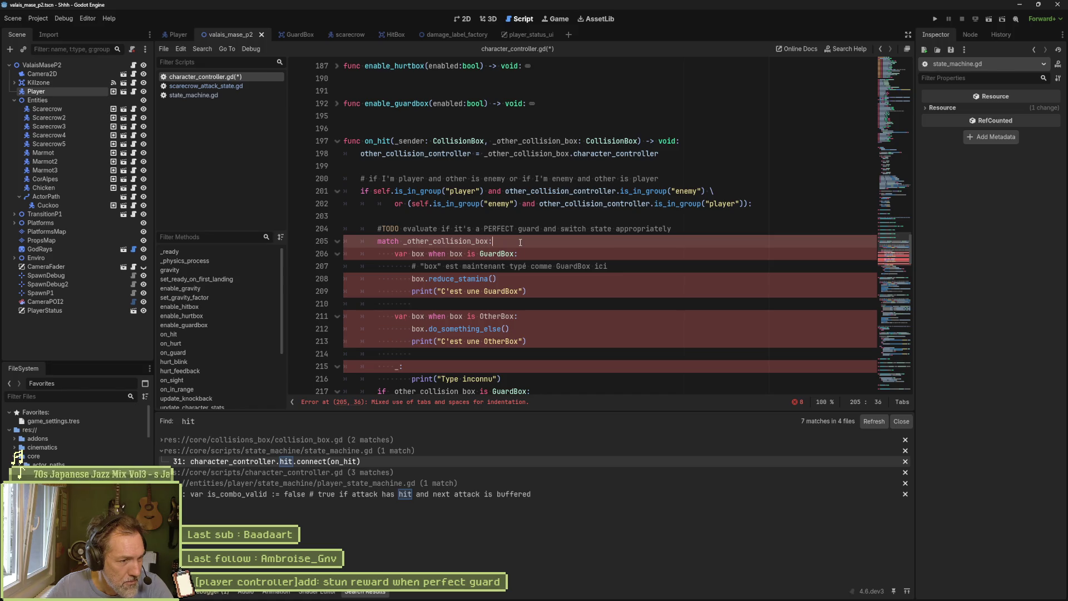
pyautogui.moveTo(423, 244); pyautogui.dragTo(438, 376)
pyautogui.hotkey('shift', 'Tab')
pyautogui.hotkey('shift', 'Tab')
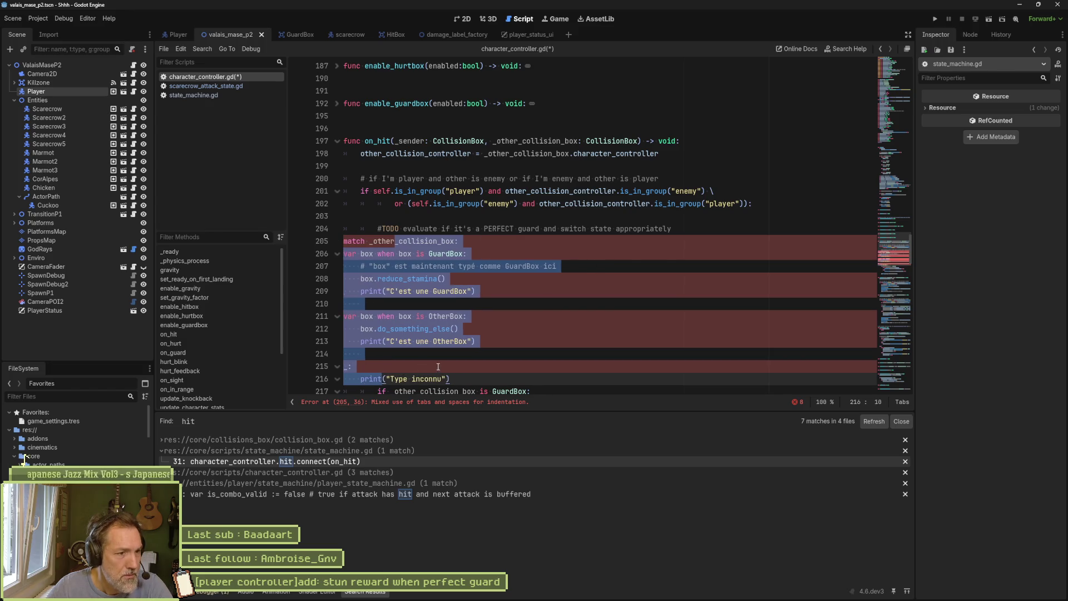
pyautogui.press('Tab')
pyautogui.press('Tab')
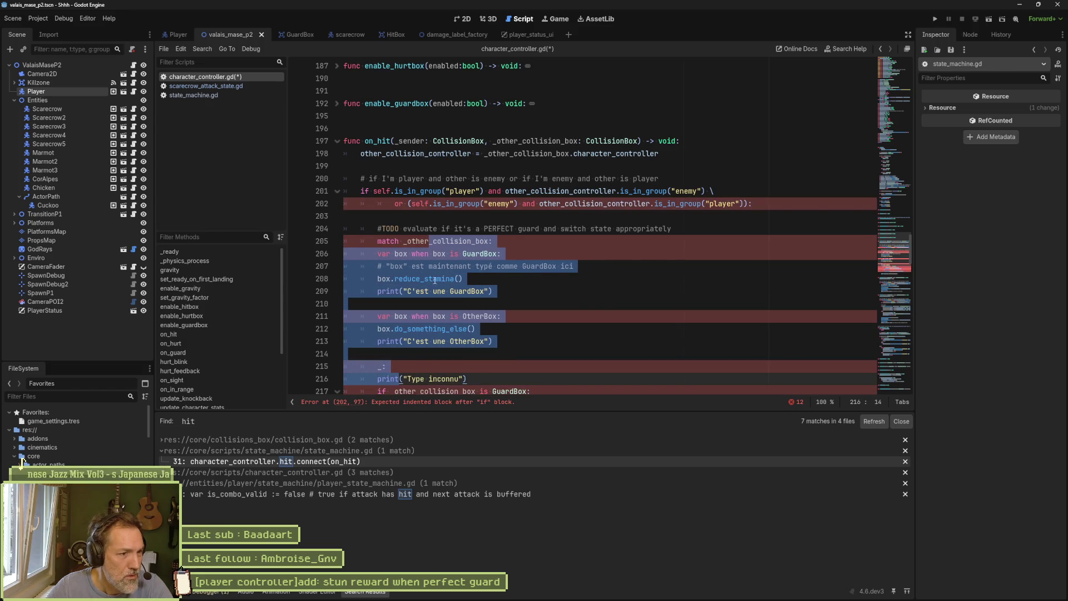
pyautogui.click(424, 267)
pyautogui.moveTo(427, 253); pyautogui.dragTo(425, 379)
pyautogui.press('Tab')
pyautogui.click(455, 303)
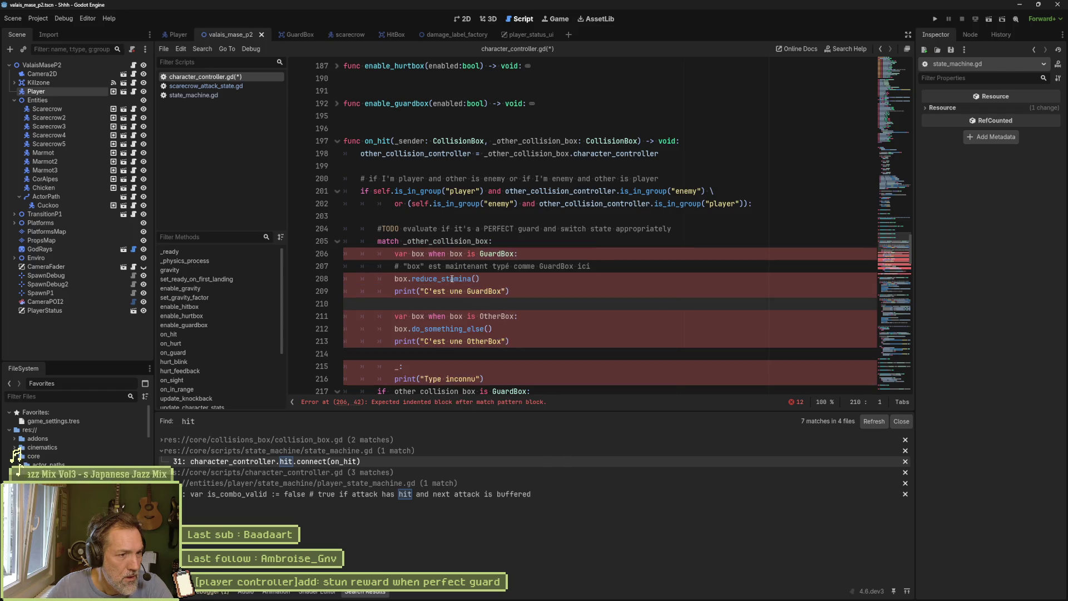
# Indent the GuardBox, OtherBox and fallback branch bodies one level beneath their branches
pyautogui.moveTo(455, 267)
pyautogui.mouseDown()
pyautogui.moveTo(454, 304)
pyautogui.moveTo(492, 343)
pyautogui.mouseUp()
pyautogui.press('Tab')
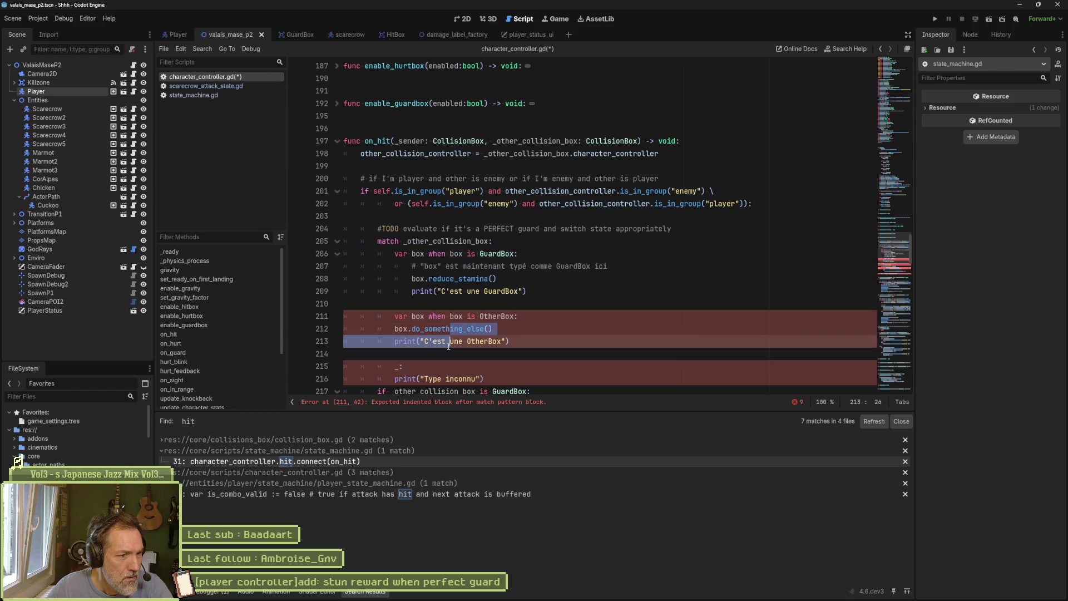
pyautogui.press('Tab')
pyautogui.click(395, 379)
pyautogui.press('Tab')
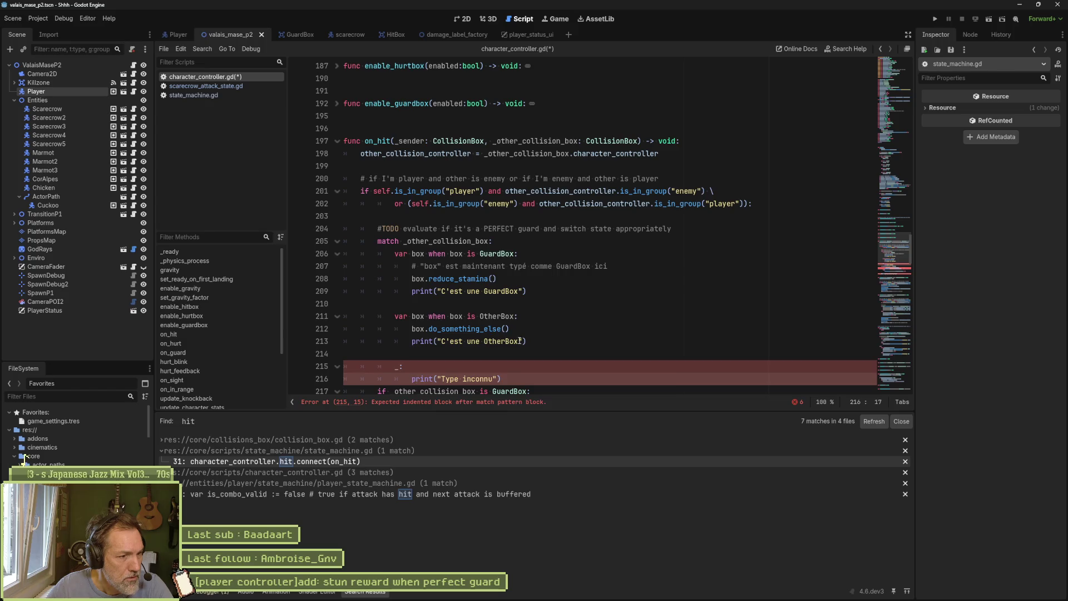
pyautogui.scroll(-1, 532, 340)
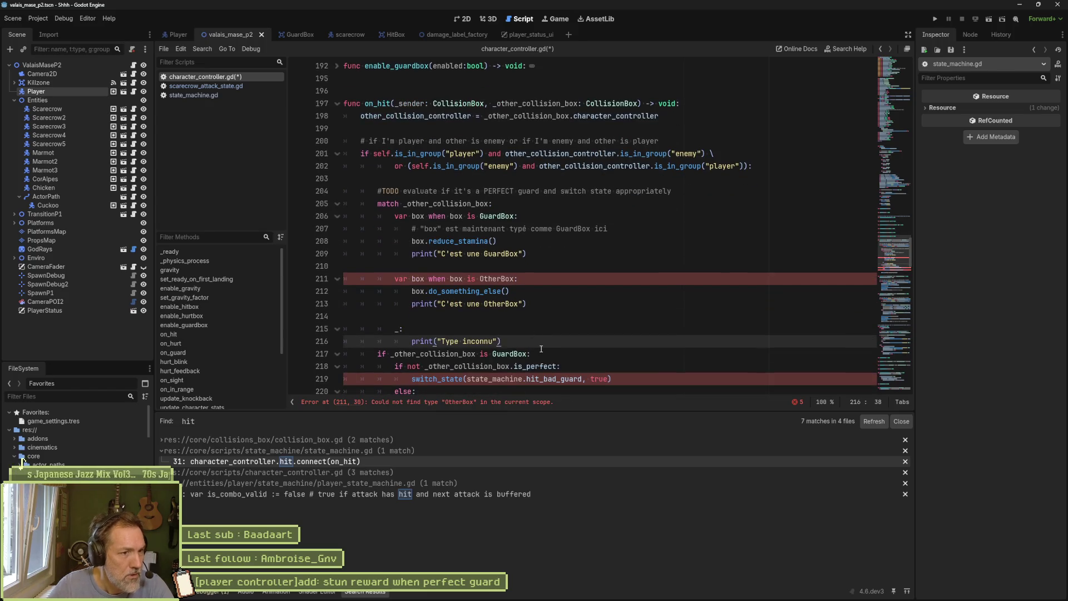
# Change the second branch on line 211 from OtherBox to HurtBox using autocomplete
pyautogui.press('Return')
pyautogui.doubleClick(498, 279)
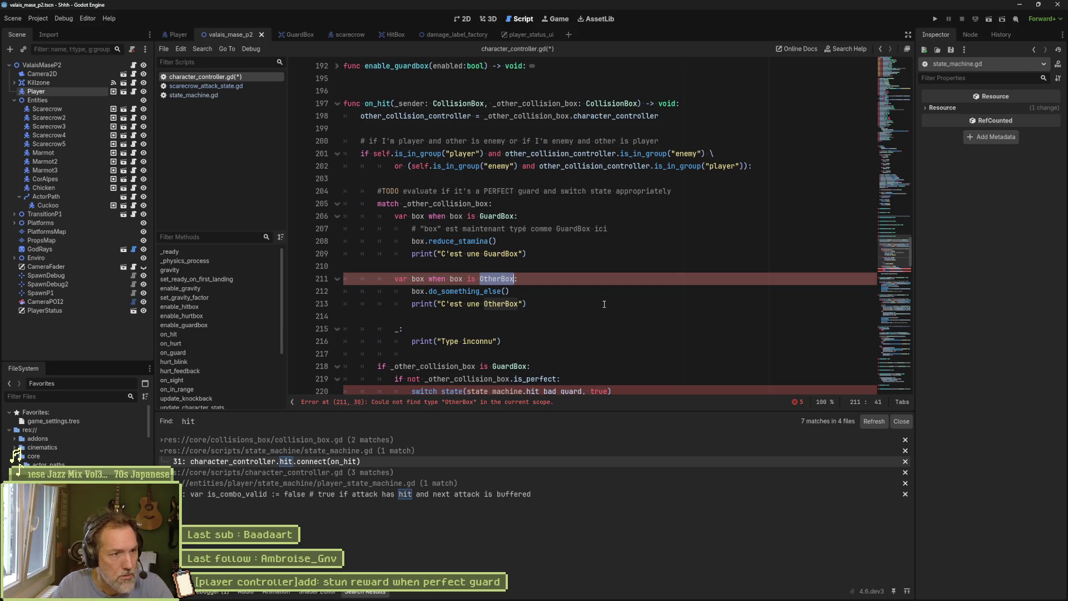
pyautogui.write('H')
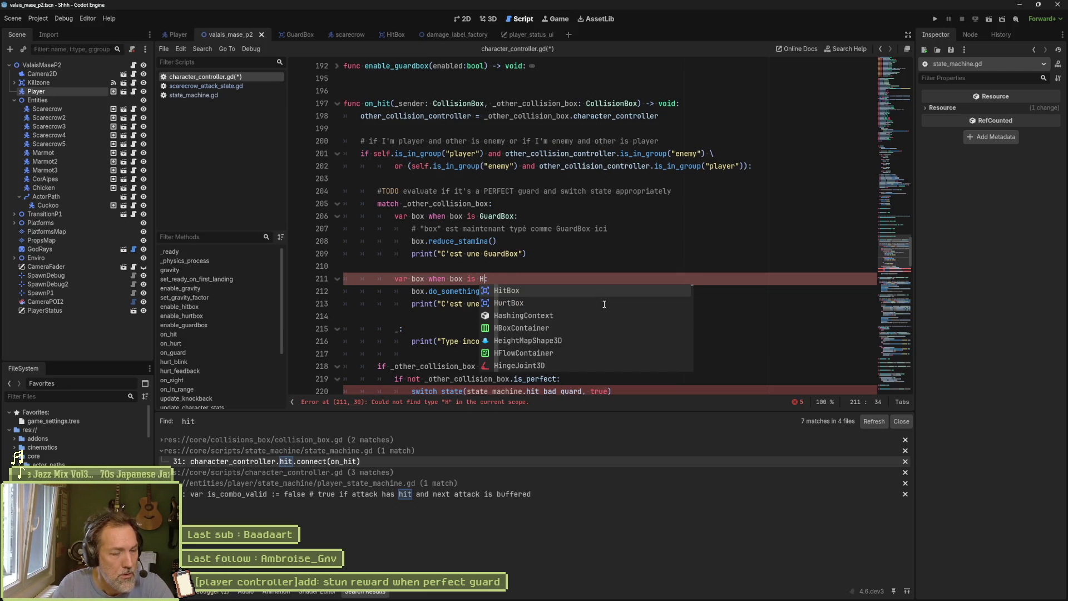
pyautogui.click(604, 304)
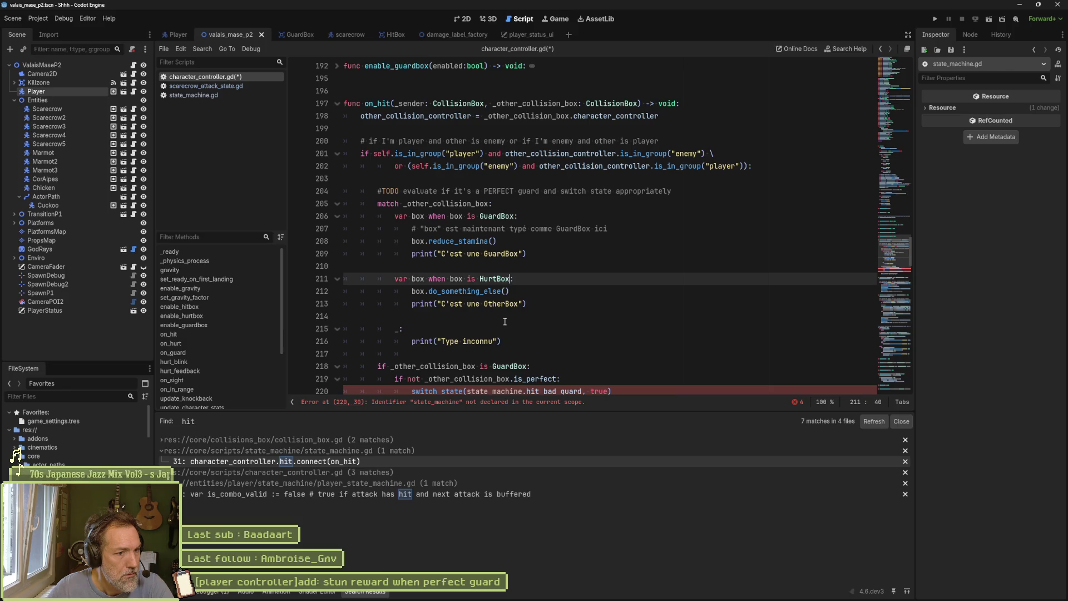
pyautogui.moveTo(442, 340); pyautogui.dragTo(494, 342)
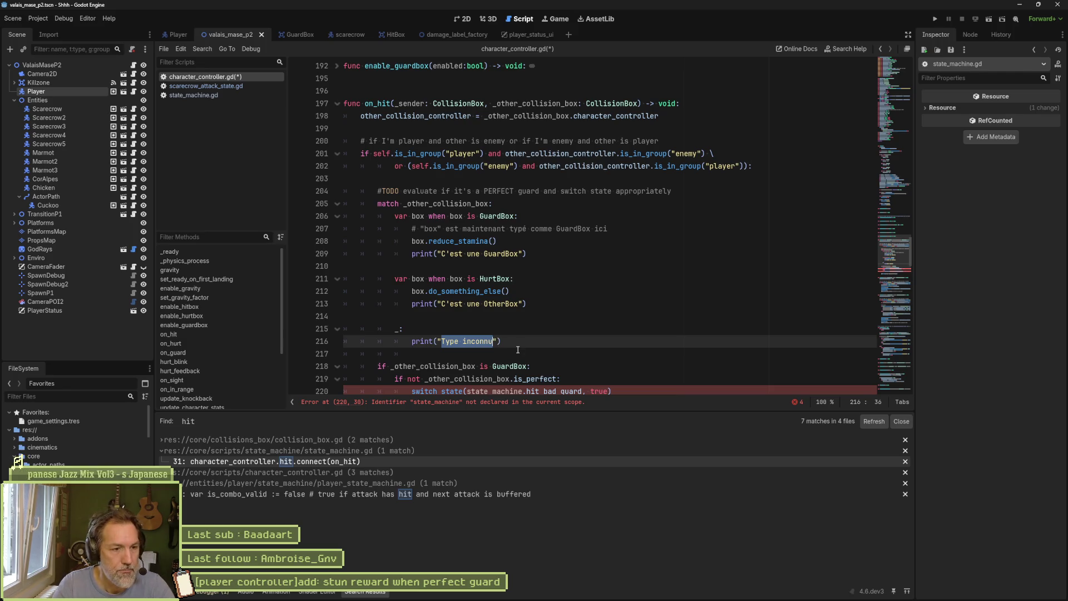
# Replace the fallback print with push_error(_other_collision_box, " is not a known type !") and save
pyautogui.press('Home')
pyautogui.hotkey('ctrl', 'shift', 'Right')
pyautogui.write('push')
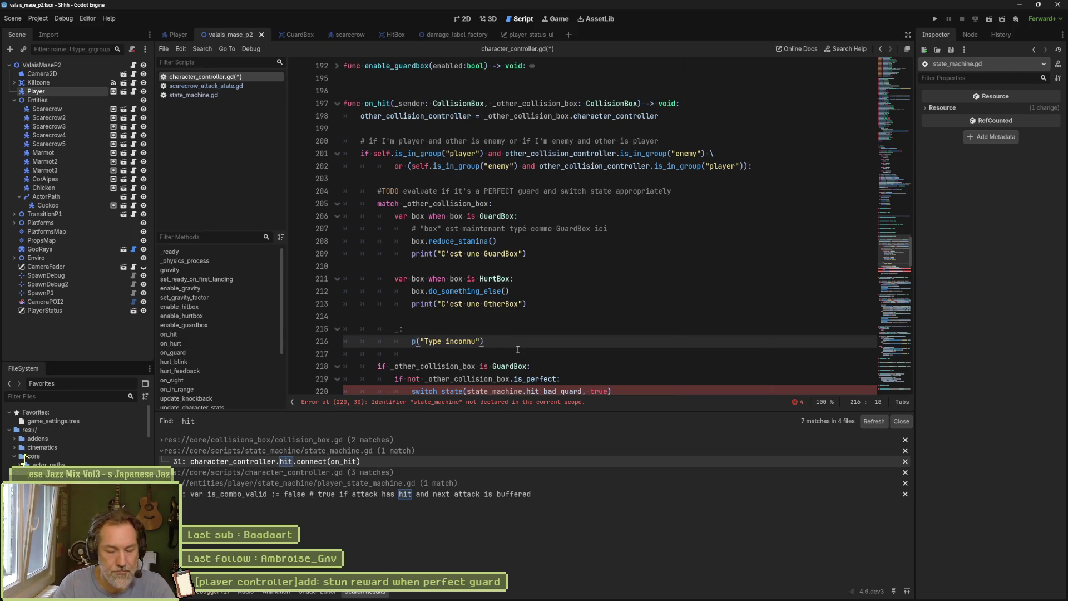
pyautogui.press('Down')
pyautogui.press('Down')
pyautogui.press('Down')
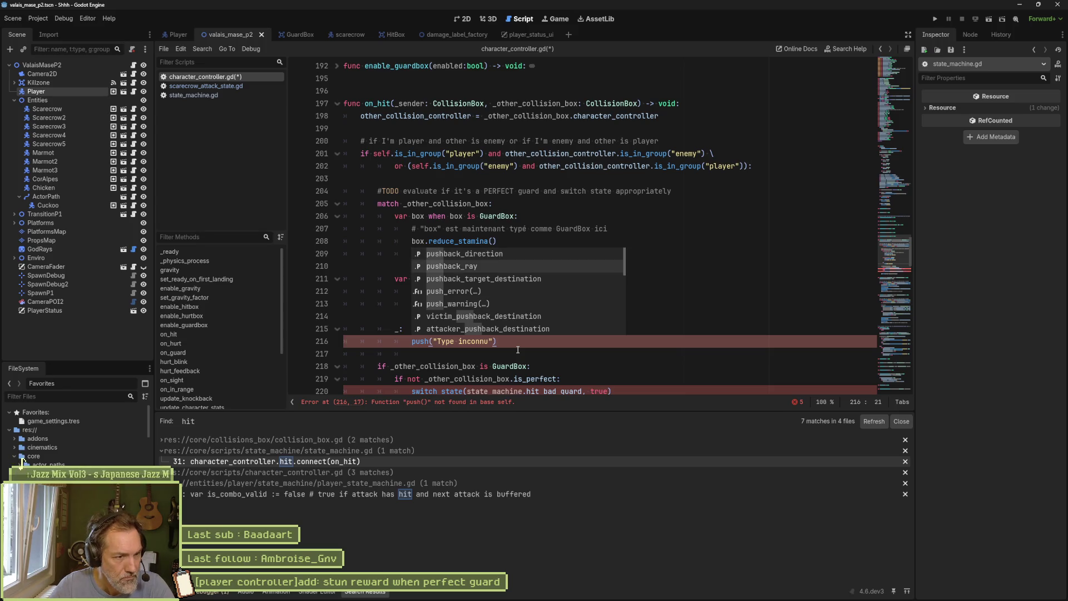
pyautogui.press('Return')
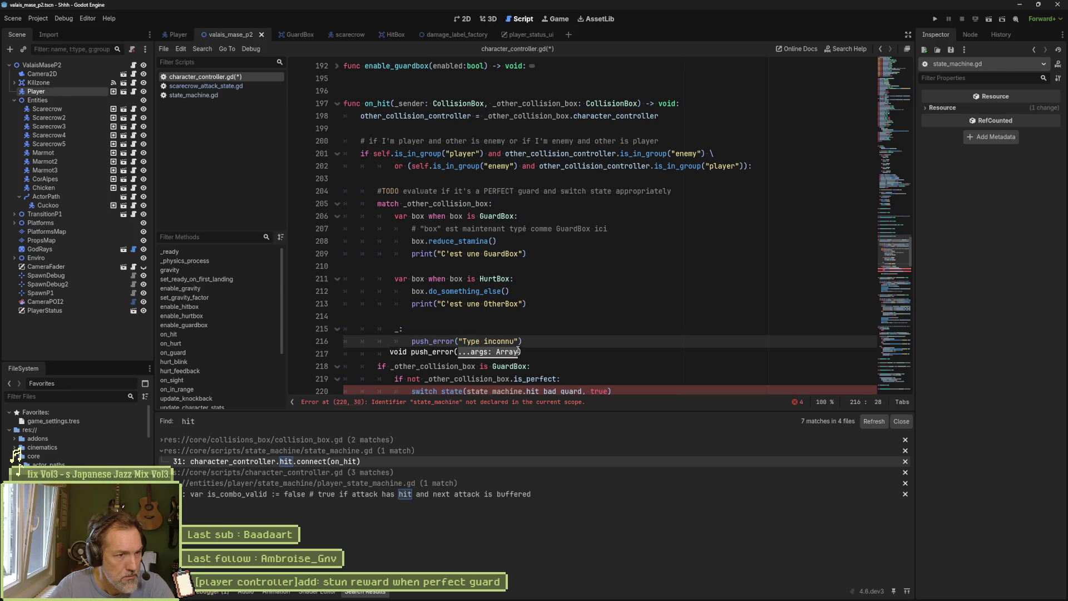
pyautogui.write('box')
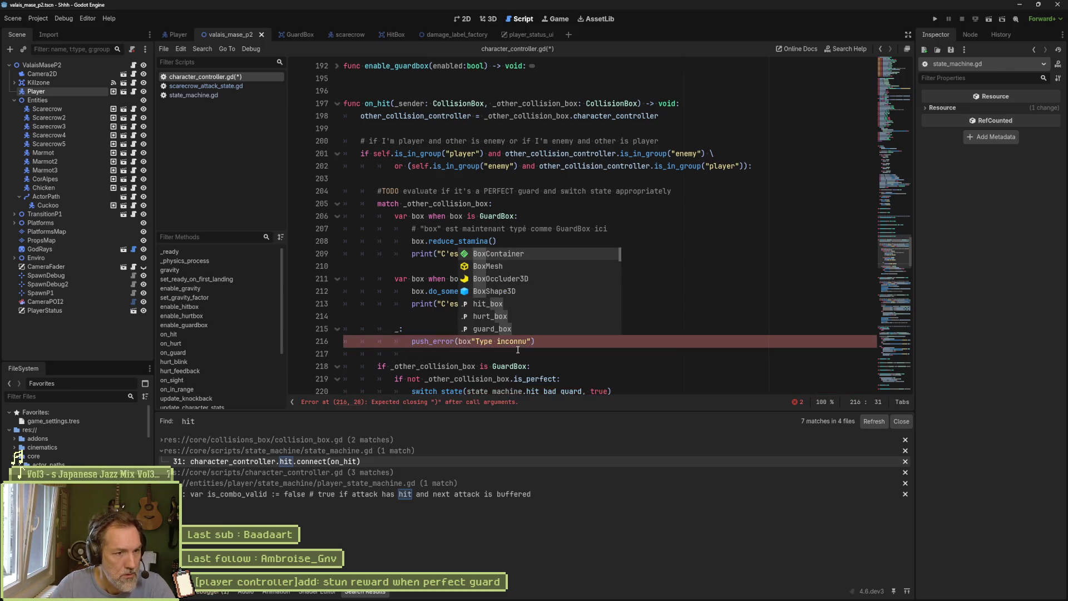
pyautogui.write(',')
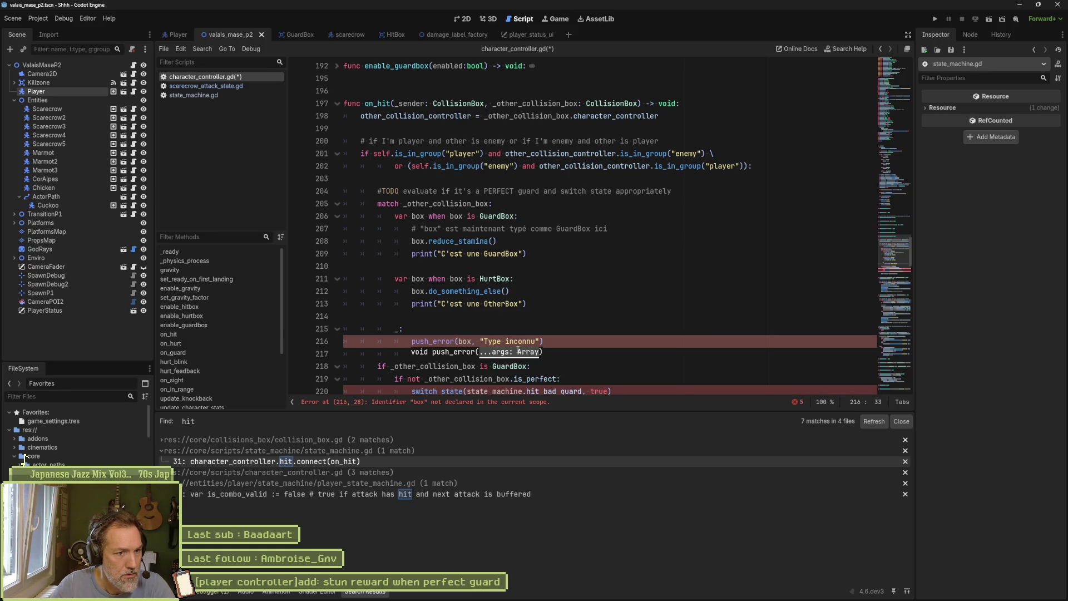
pyautogui.press('BackSpace')
pyautogui.press('BackSpace')
pyautogui.press('BackSpace')
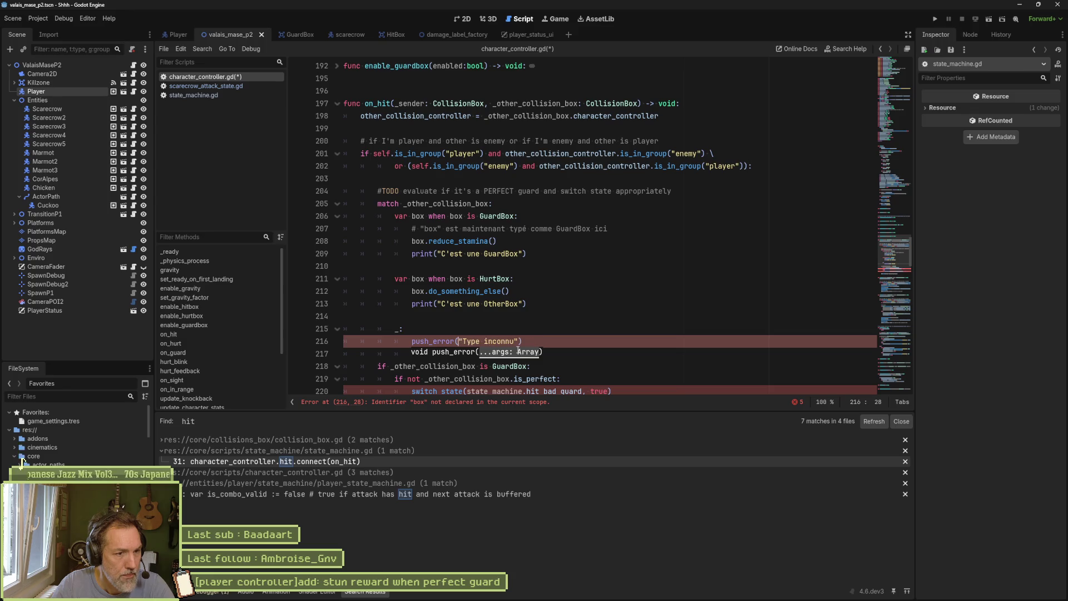
pyautogui.write('_other_collision_box')
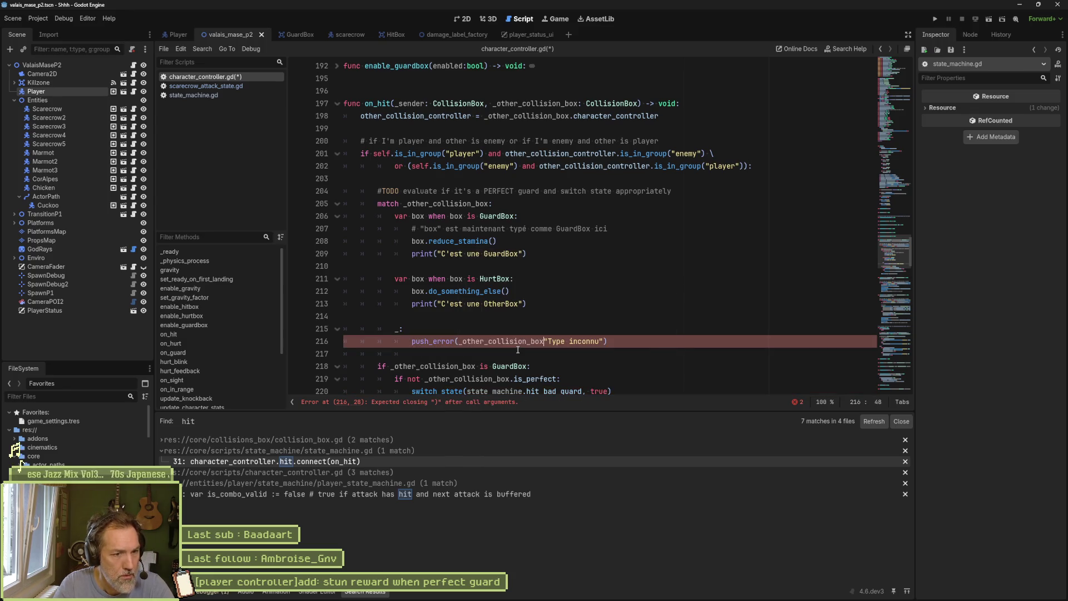
pyautogui.write(', "')
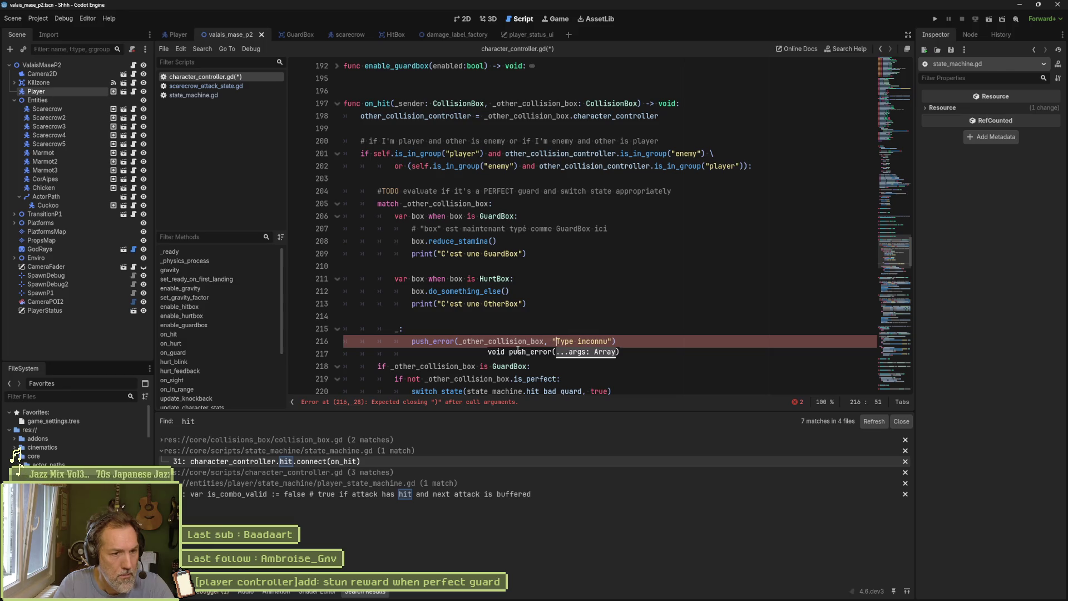
pyautogui.write(' is not a kn')
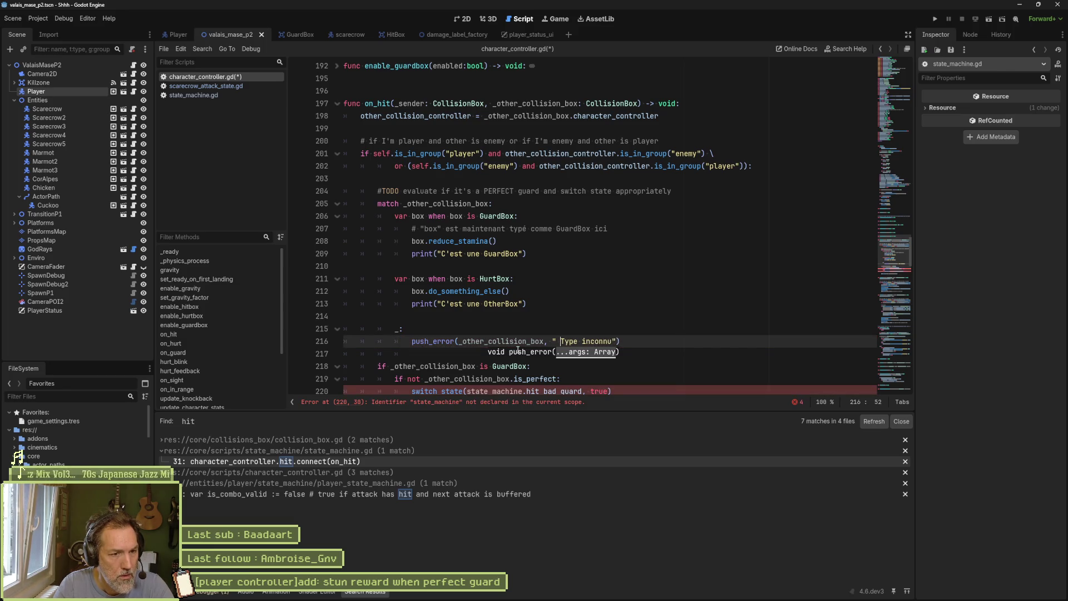
pyautogui.write('own ty')
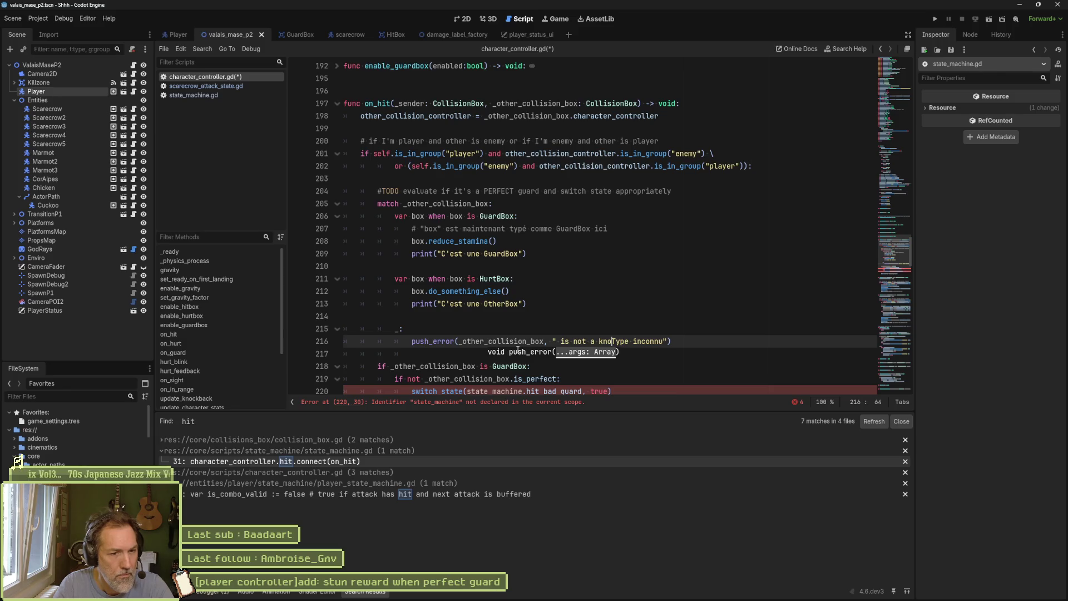
pyautogui.write('pe')
pyautogui.press('Delete')
pyautogui.press('Delete')
pyautogui.press('Delete')
pyautogui.write('!')
pyautogui.hotkey('ctrl', 's')
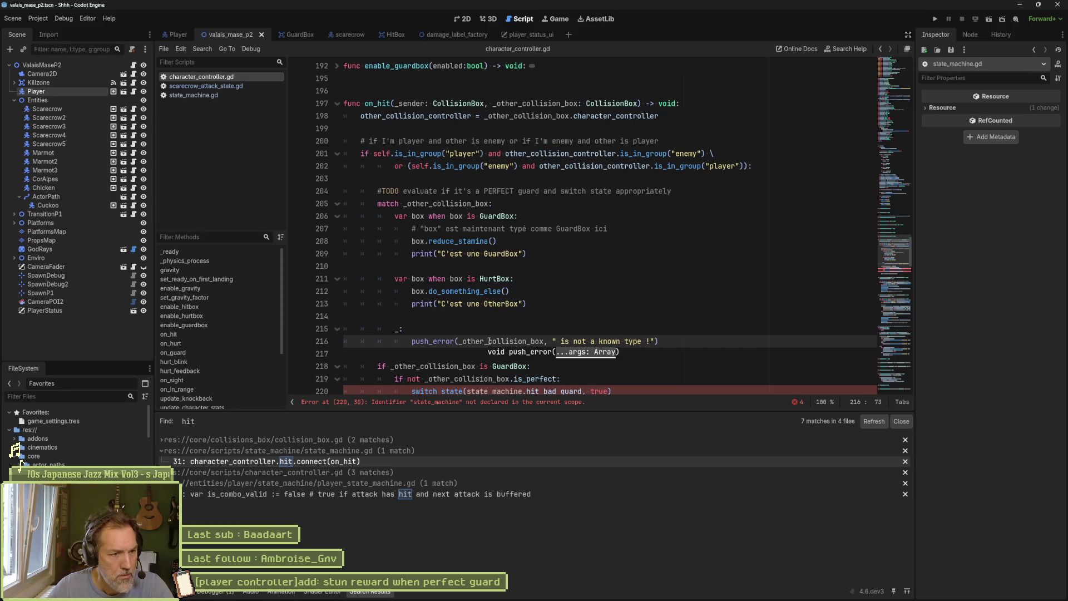
pyautogui.click(528, 315)
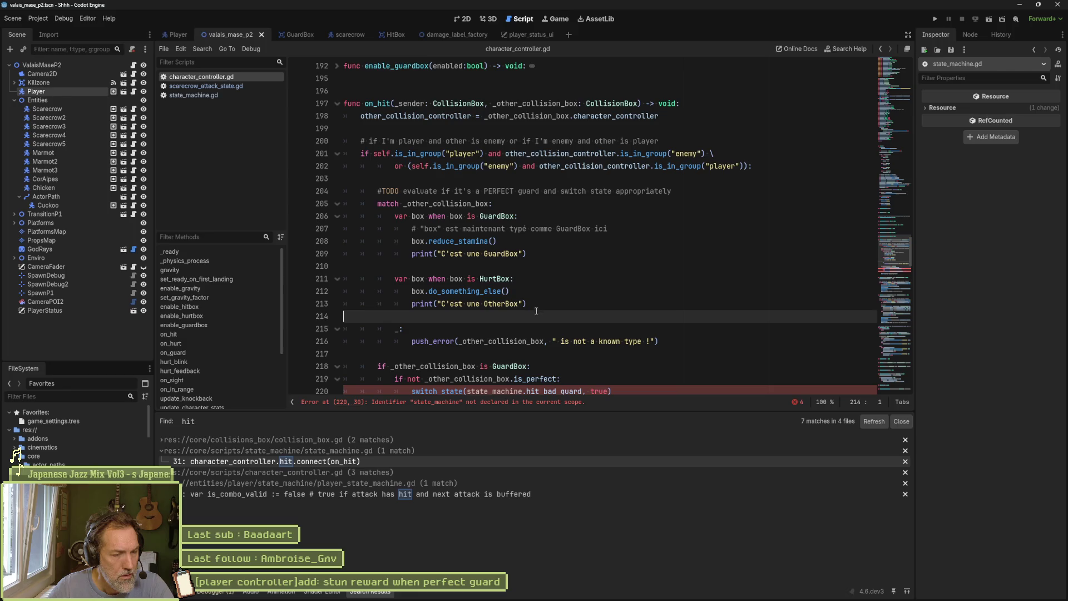
# Delete the debug print lines and leftover blank lines from the match block, then save
pyautogui.click(536, 304)
pyautogui.hotkey('ctrl', 'shift', 'k')
pyautogui.click(533, 253)
pyautogui.hotkey('ctrl', 'shift', 'k')
pyautogui.hotkey('ctrl', 'shift', 'k')
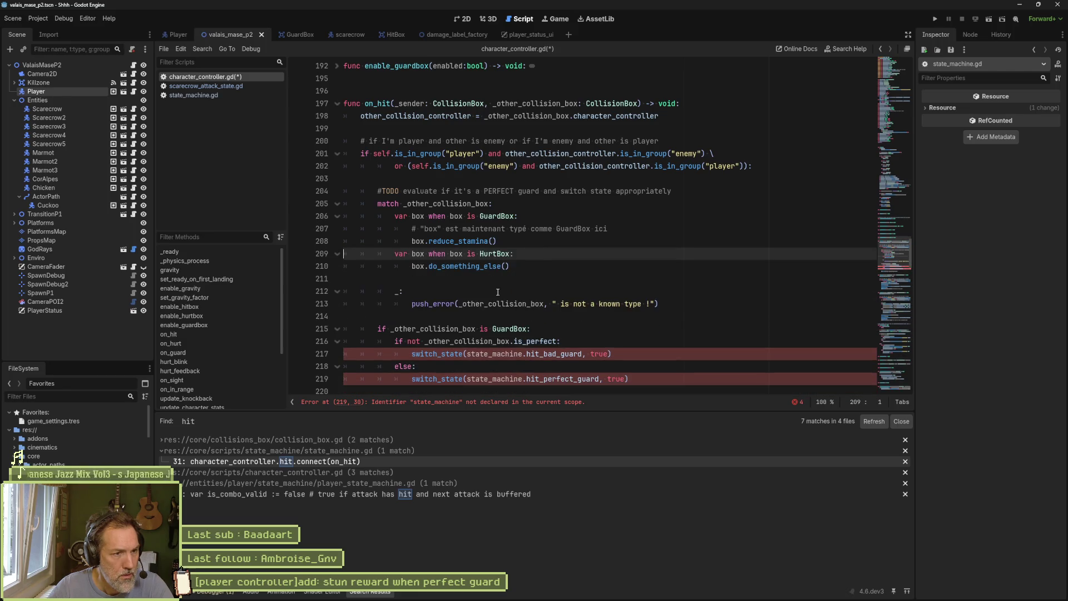
pyautogui.click(533, 273)
pyautogui.hotkey('ctrl', 'shift', 'k')
pyautogui.hotkey('ctrl', 's')
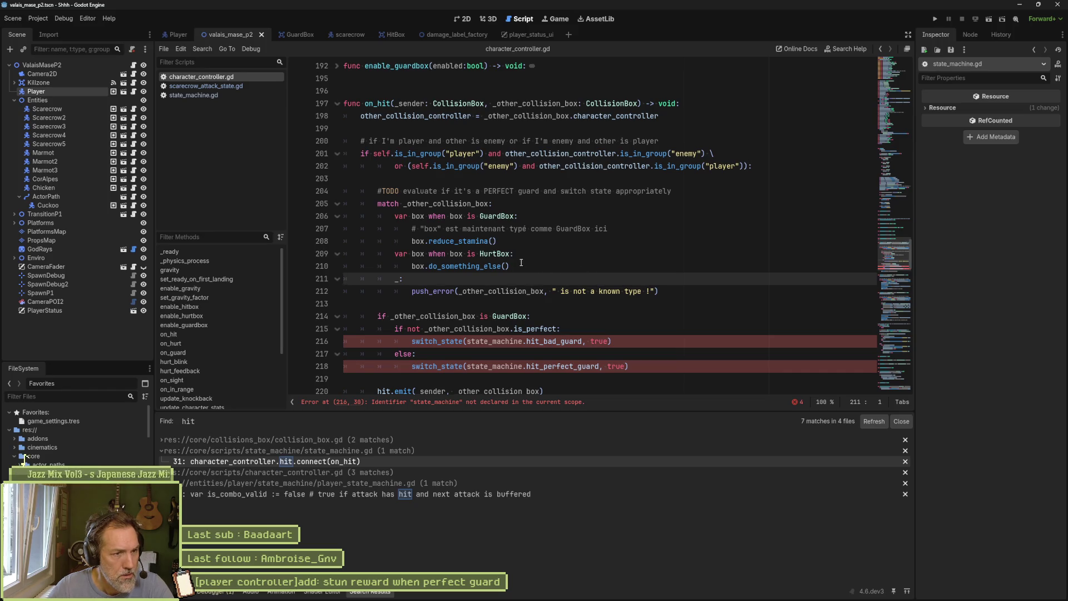
# Delete the French comment line and the GuardBox perfect-guard if/else block below the match
pyautogui.click(509, 231)
pyautogui.hotkey('ctrl', 'shift', 'k')
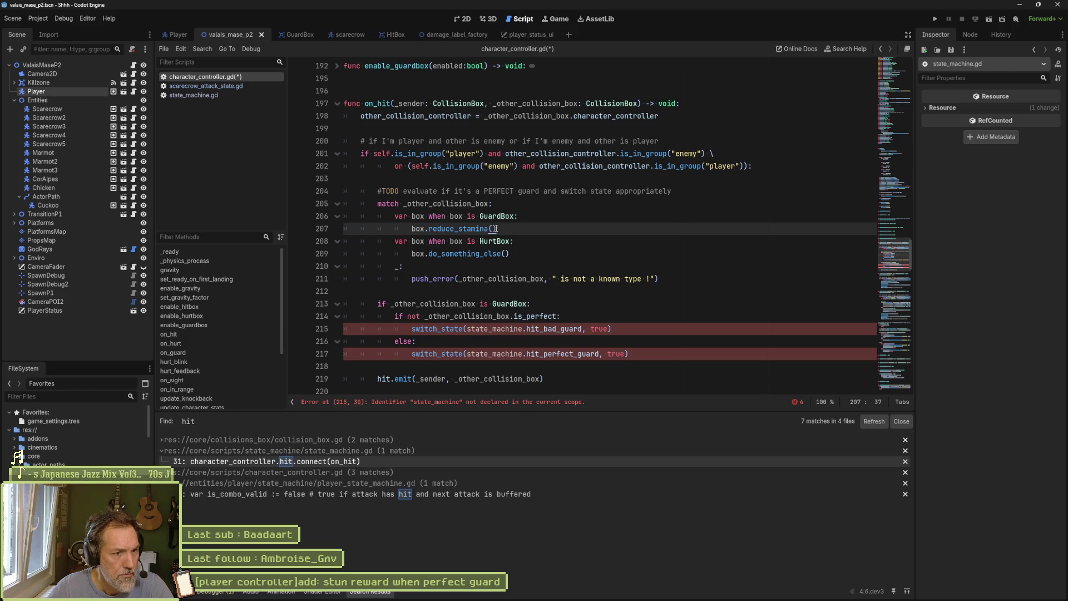
pyautogui.moveTo(496, 229); pyautogui.dragTo(412, 228)
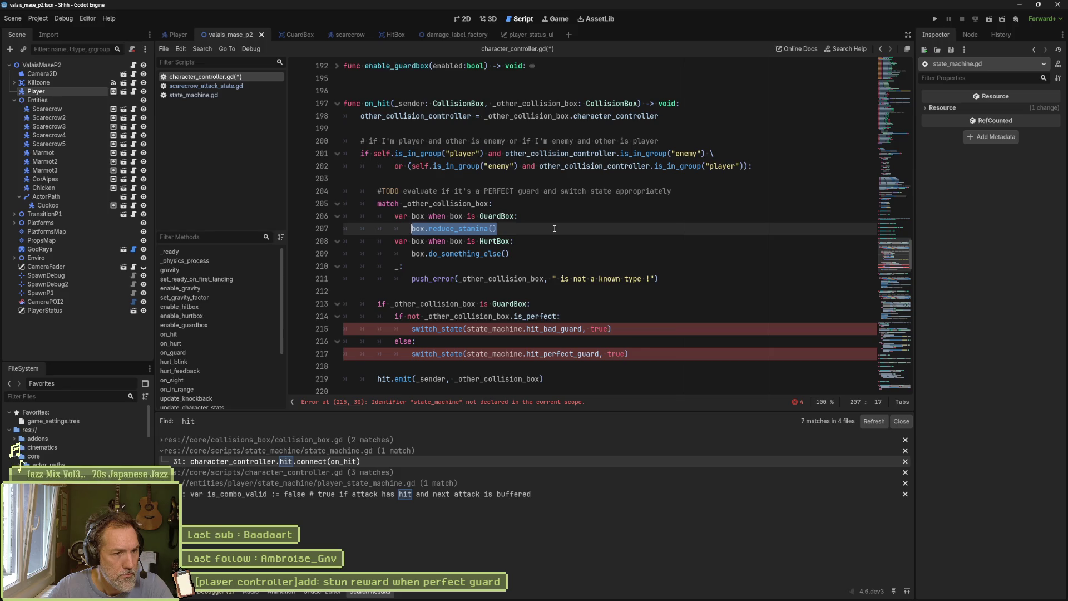
pyautogui.scroll(-1, 591, 323)
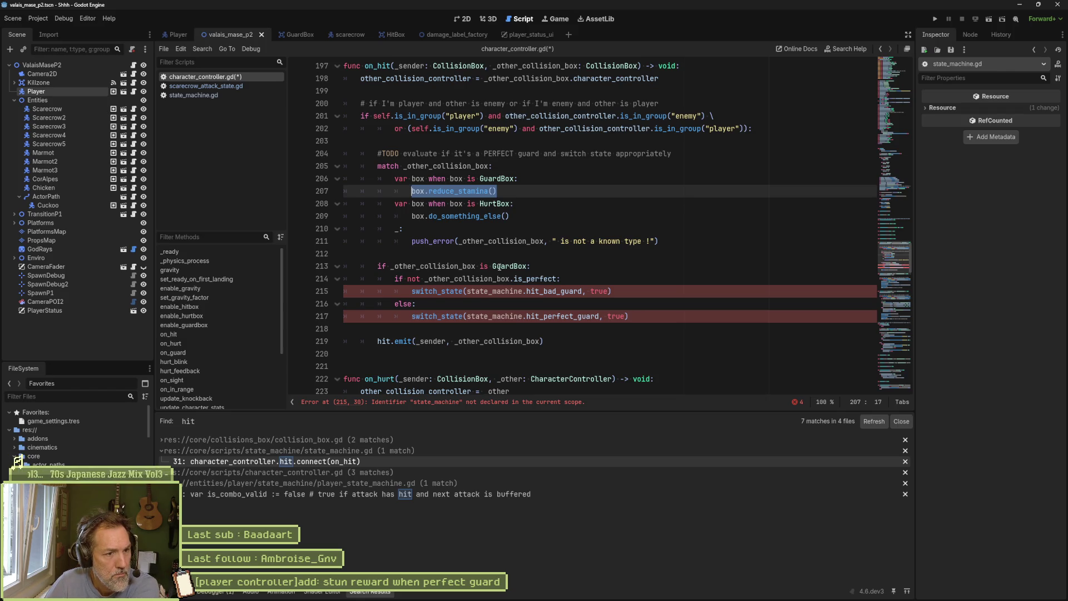
pyautogui.click(648, 316)
pyautogui.moveTo(647, 316); pyautogui.dragTo(690, 244)
pyautogui.press('BackSpace')
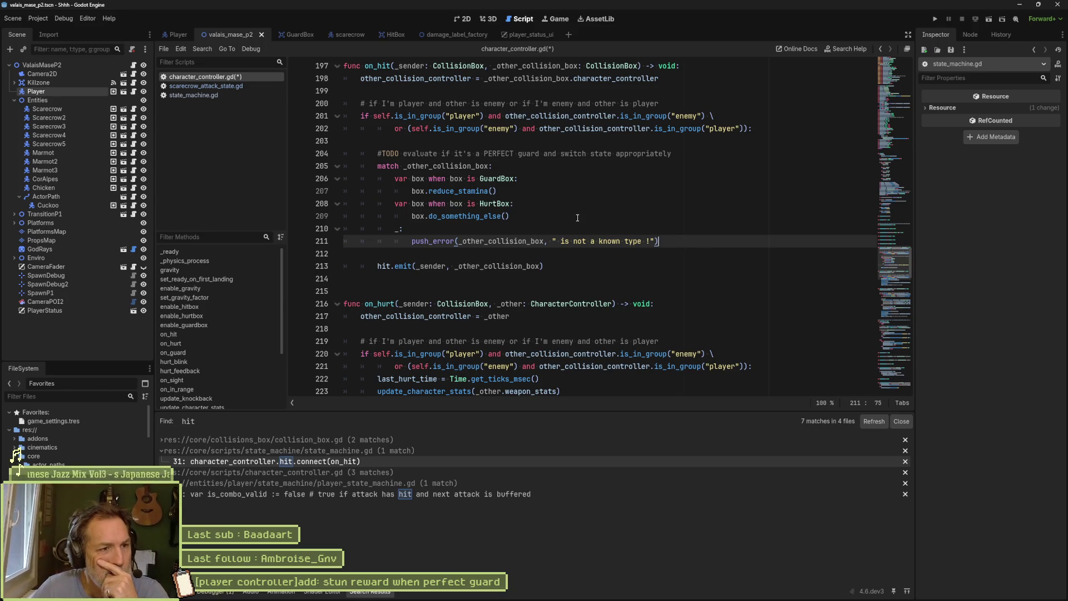
pyautogui.scroll(1, 612, 234)
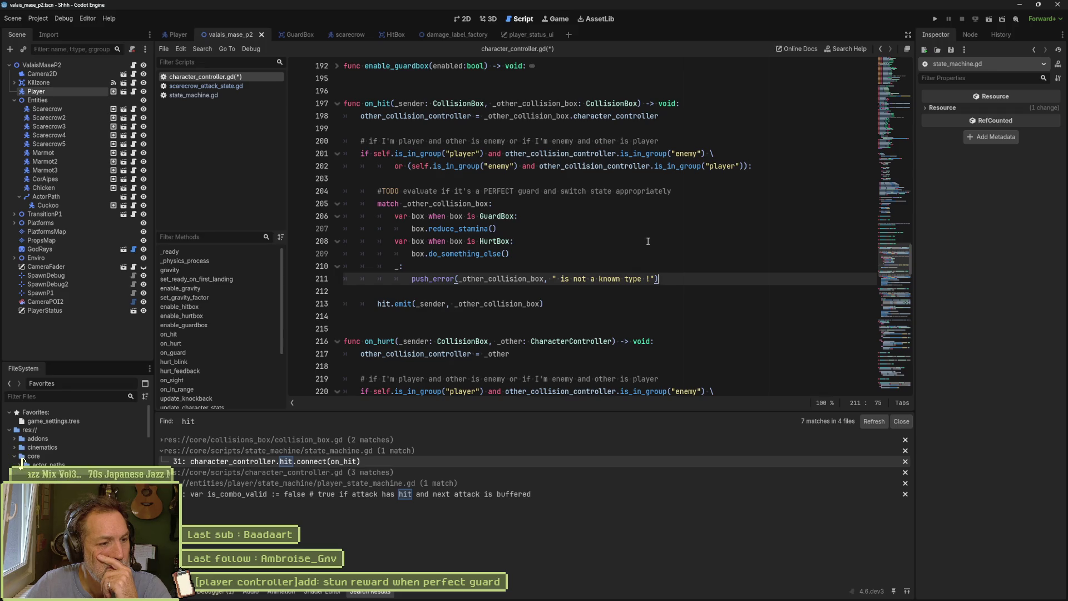
pyautogui.moveTo(497, 229); pyautogui.dragTo(413, 229)
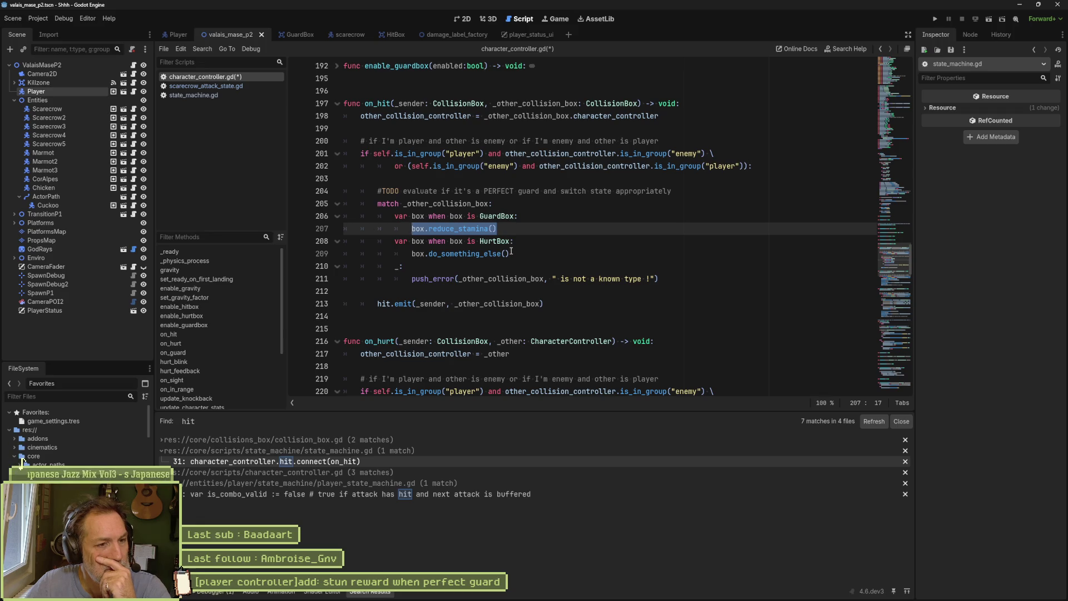
# Replace the HurtBox branch's box.do_something_else() call with pass, then select lines 207–211
pyautogui.moveTo(509, 253); pyautogui.dragTo(419, 255)
pyautogui.write('pass')
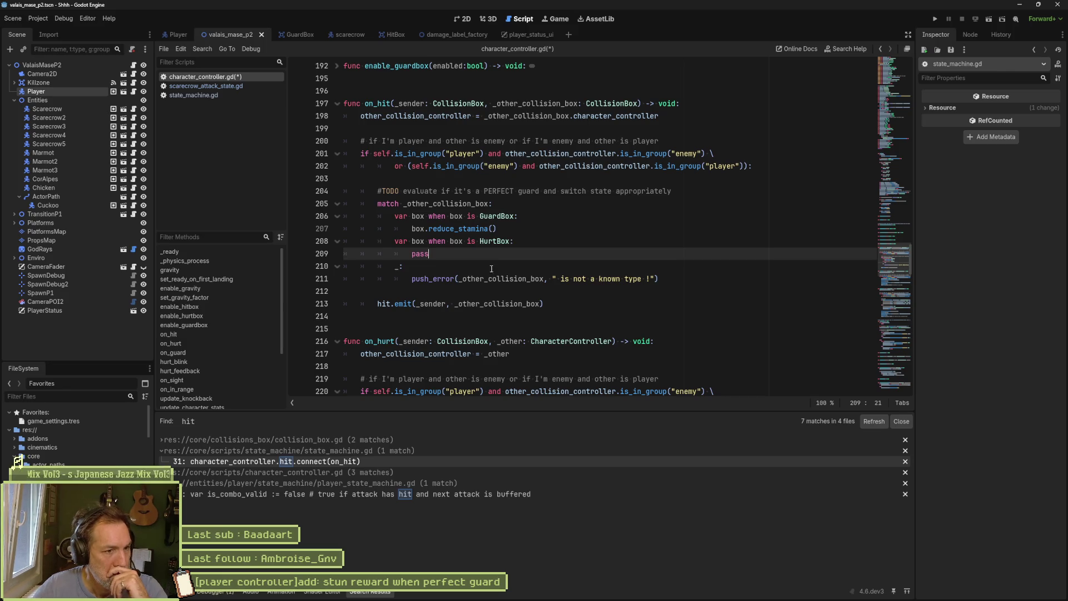
pyautogui.moveTo(464, 253); pyautogui.dragTo(595, 233)
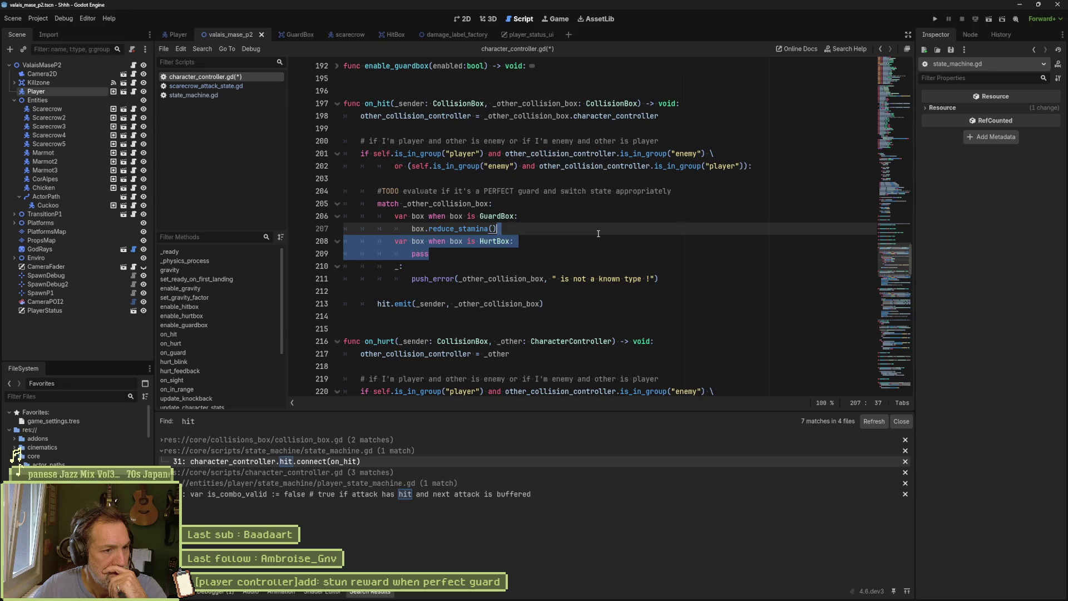
pyautogui.click(507, 243)
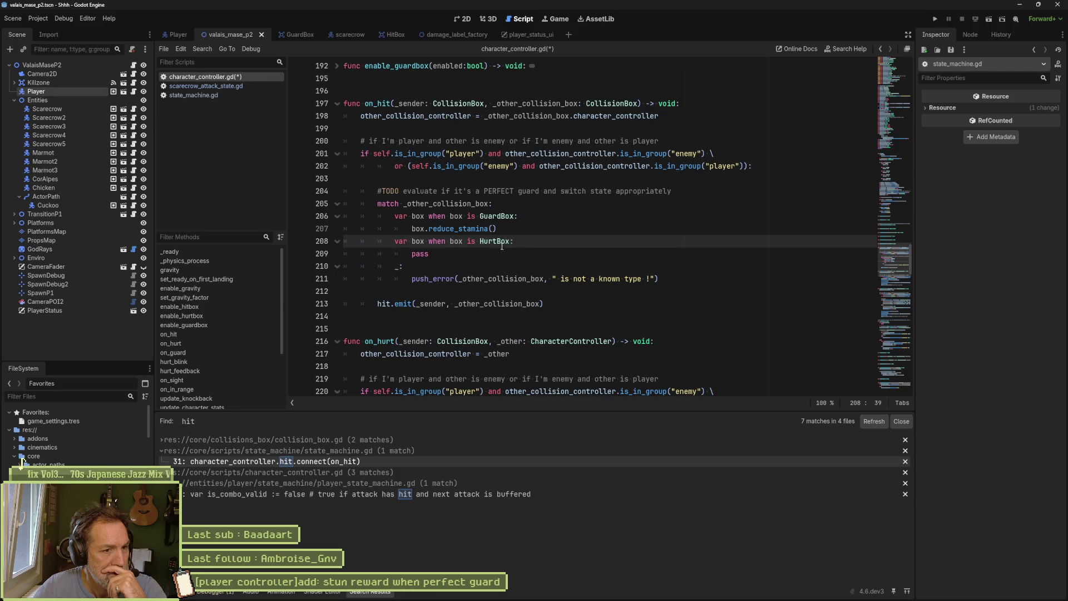
pyautogui.moveTo(600, 278); pyautogui.dragTo(602, 264)
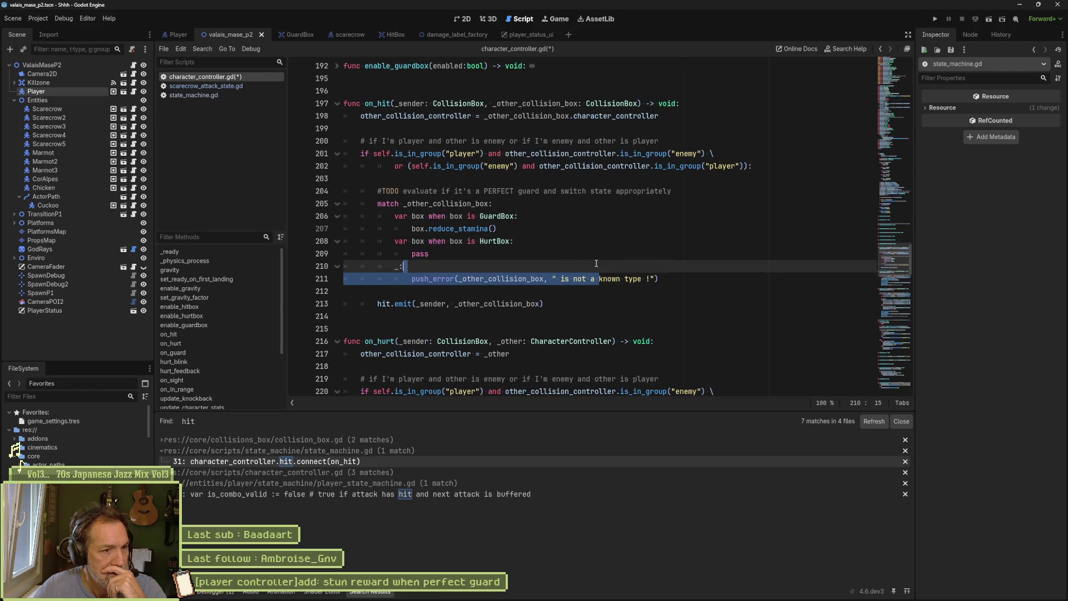
pyautogui.press('Up')
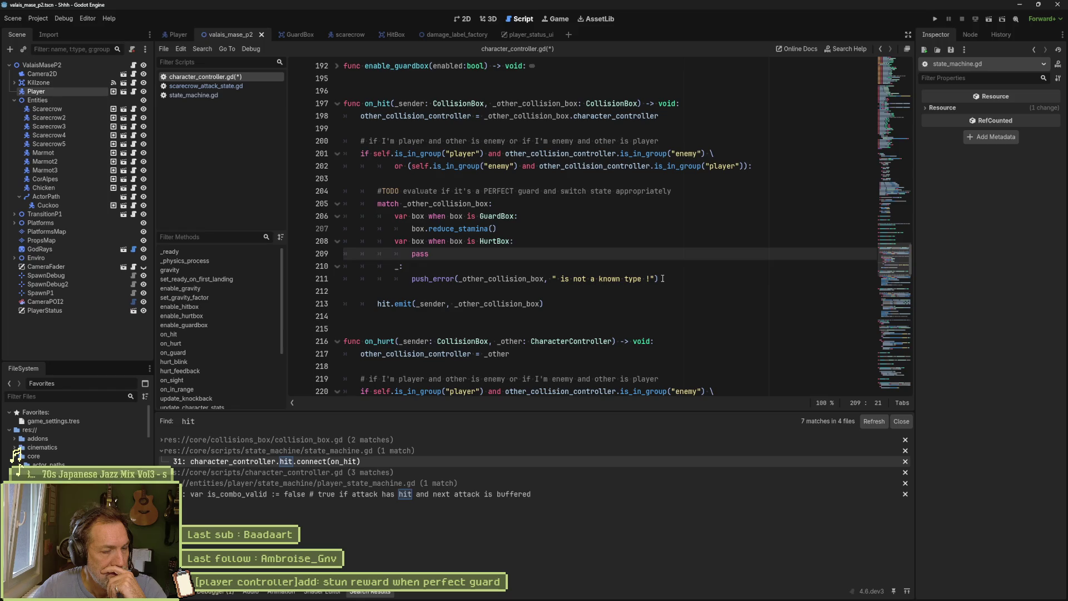
pyautogui.click(662, 278)
pyautogui.hotkey('shift', 'Up')
pyautogui.hotkey('shift', 'Up')
pyautogui.hotkey('shift', 'Up')
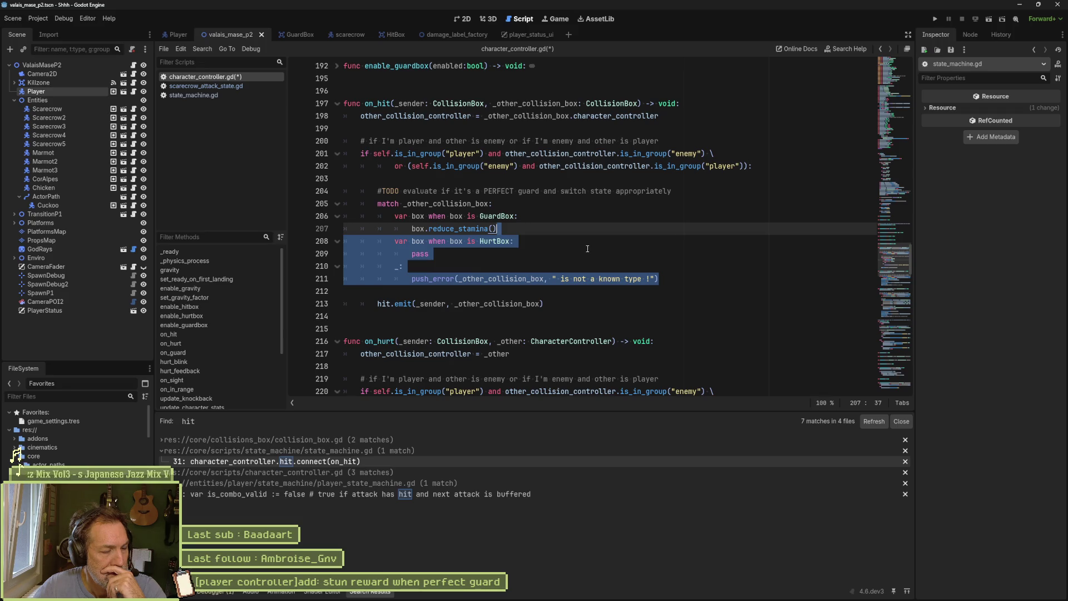
pyautogui.scroll(-3, 588, 246)
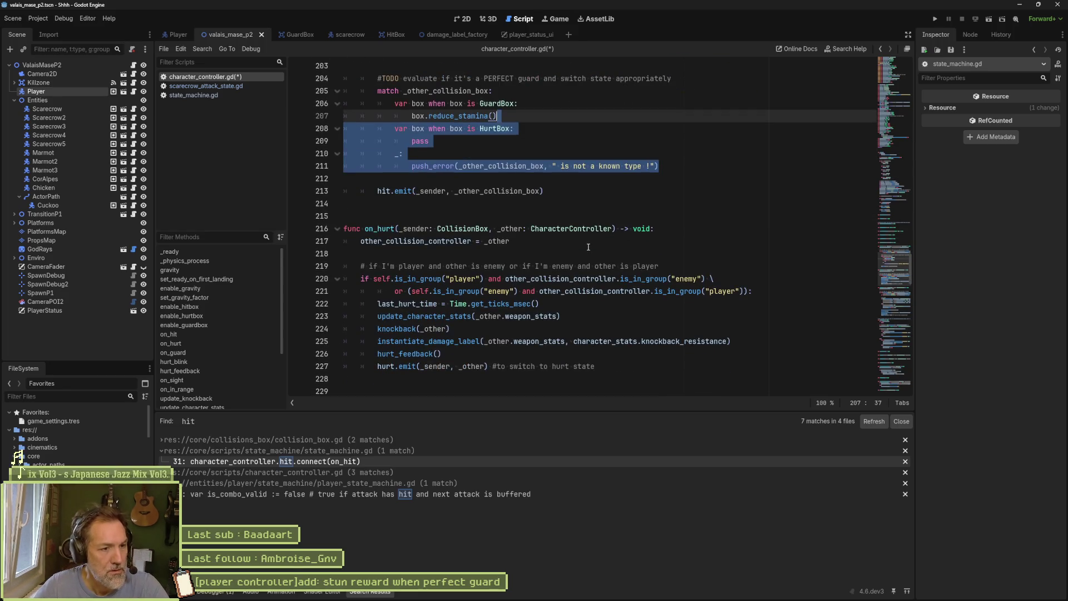
pyautogui.scroll(-2, 588, 247)
pyautogui.scroll(-1, 588, 246)
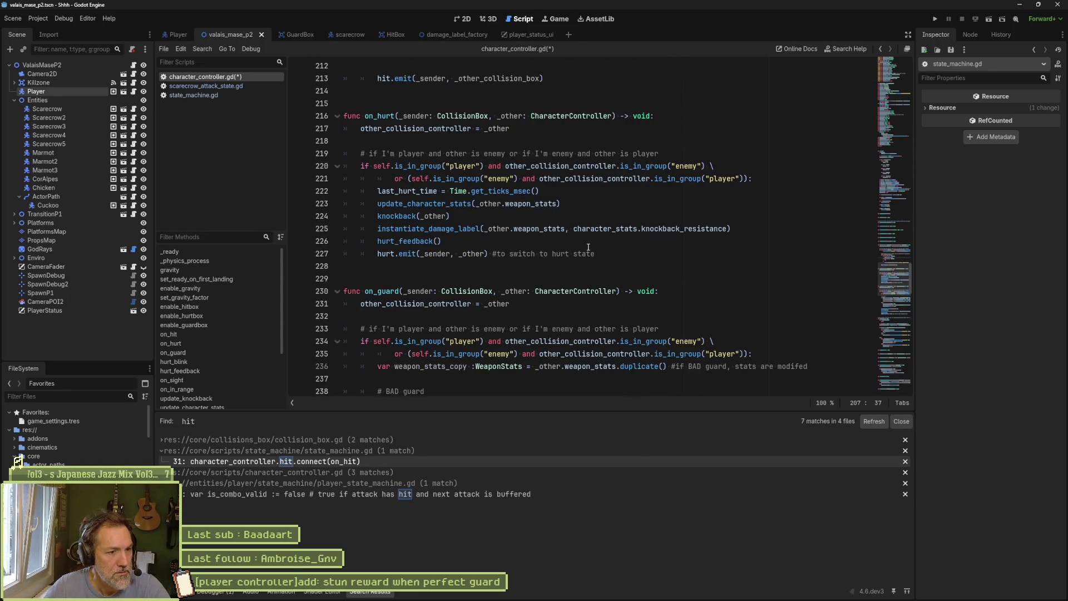
pyautogui.scroll(-3, 588, 246)
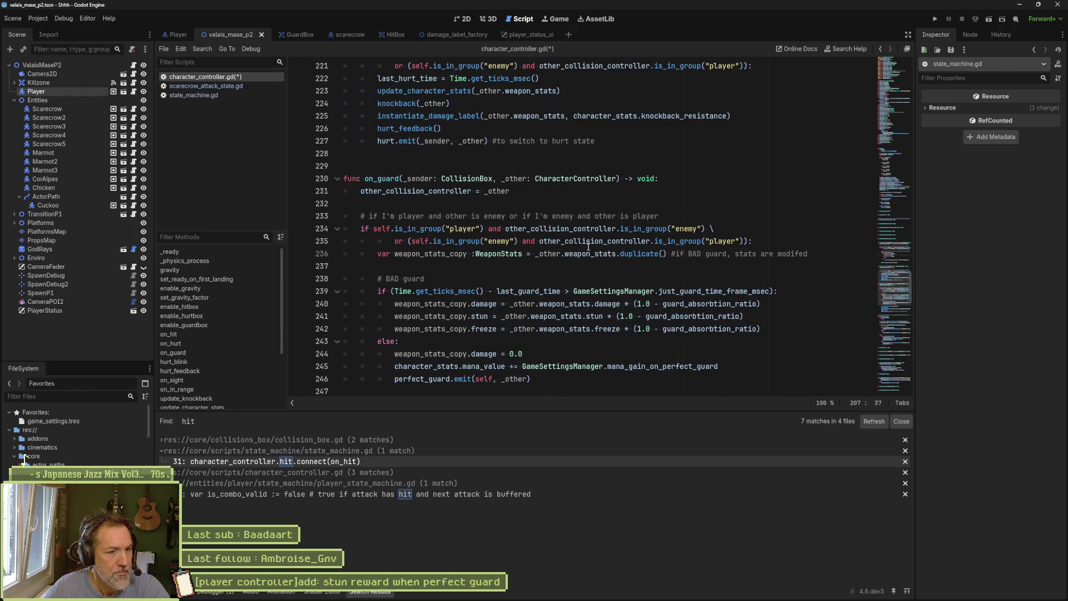
pyautogui.scroll(9, 588, 247)
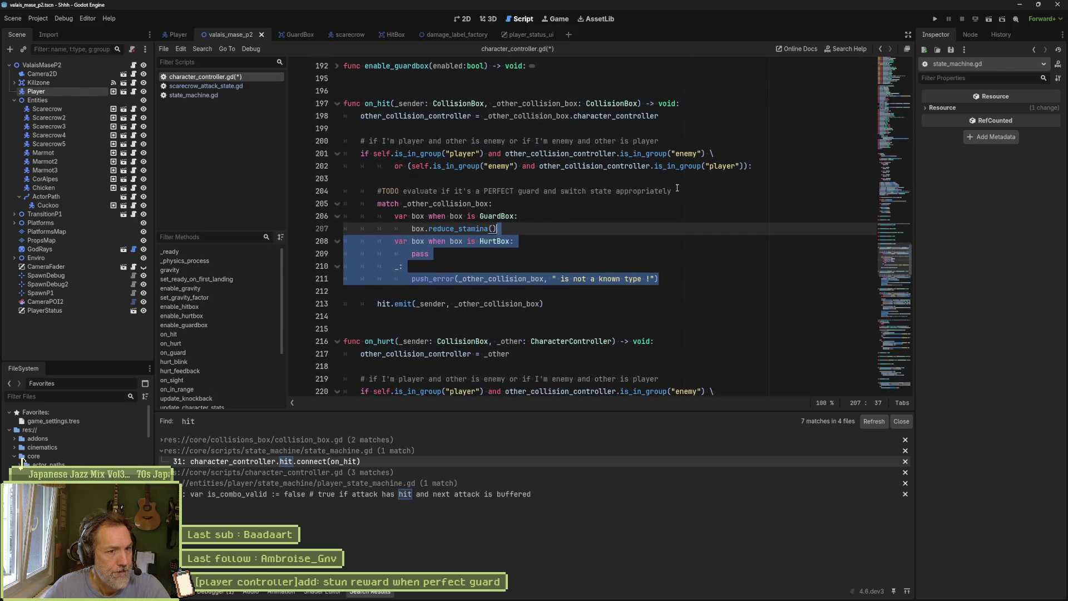
pyautogui.hotkey('ctrl', 'v')
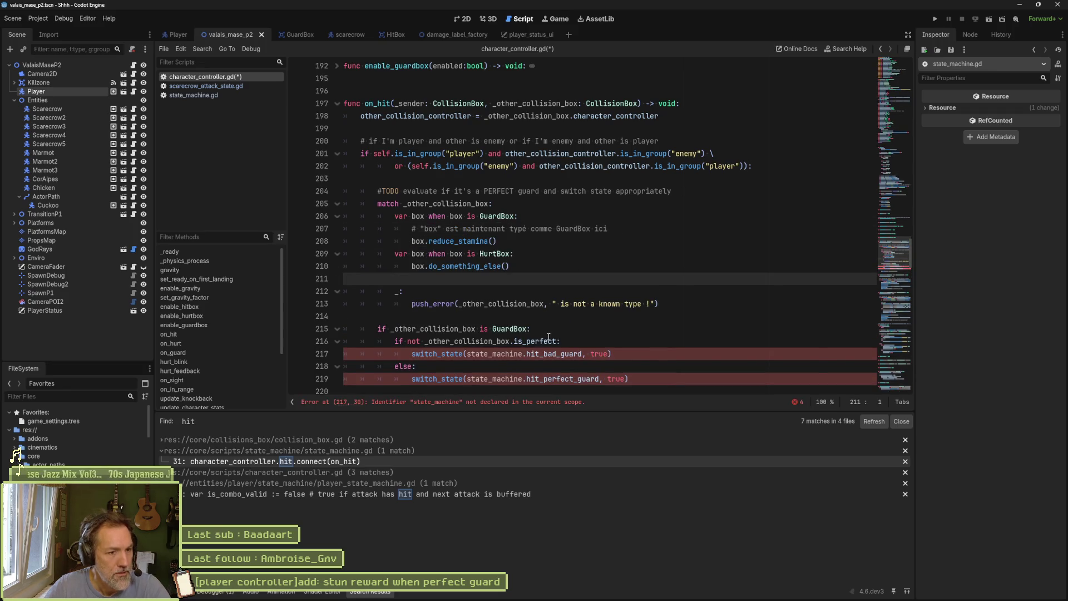
# Delete the match block and blank line under the TODO comment, keeping only the GuardBox if/else
pyautogui.click(548, 330)
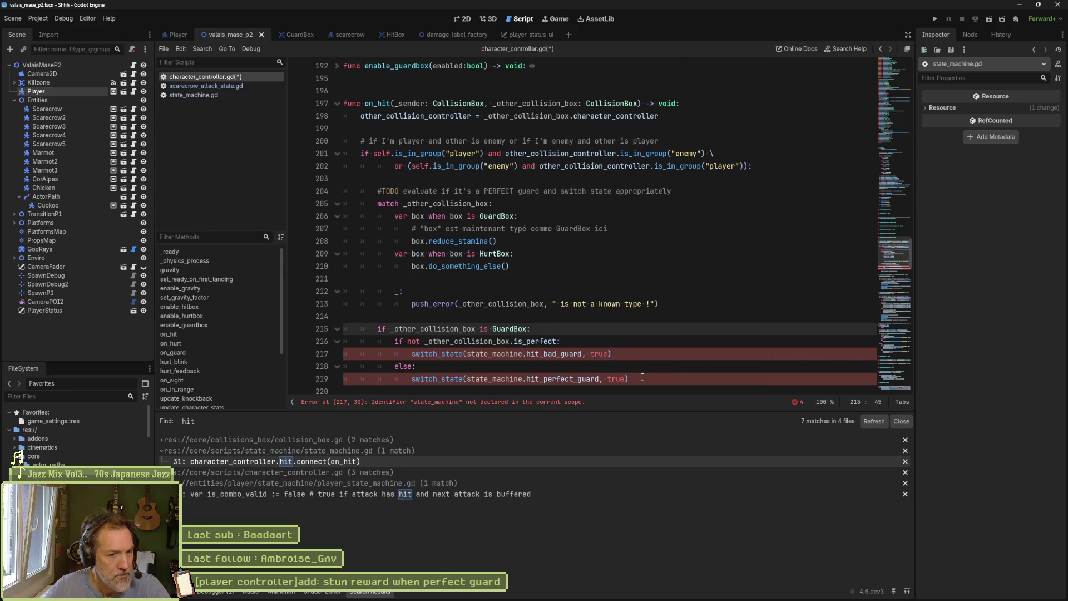
pyautogui.moveTo(663, 298)
pyautogui.mouseDown()
pyautogui.moveTo(673, 217)
pyautogui.moveTo(701, 191)
pyautogui.mouseUp()
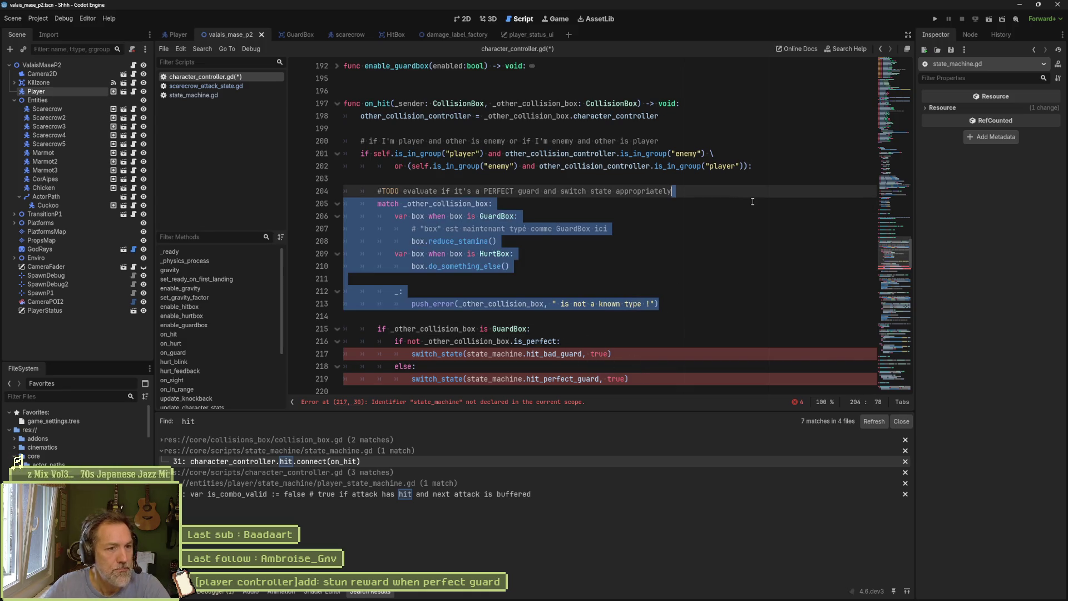
pyautogui.press('BackSpace')
pyautogui.press('Delete')
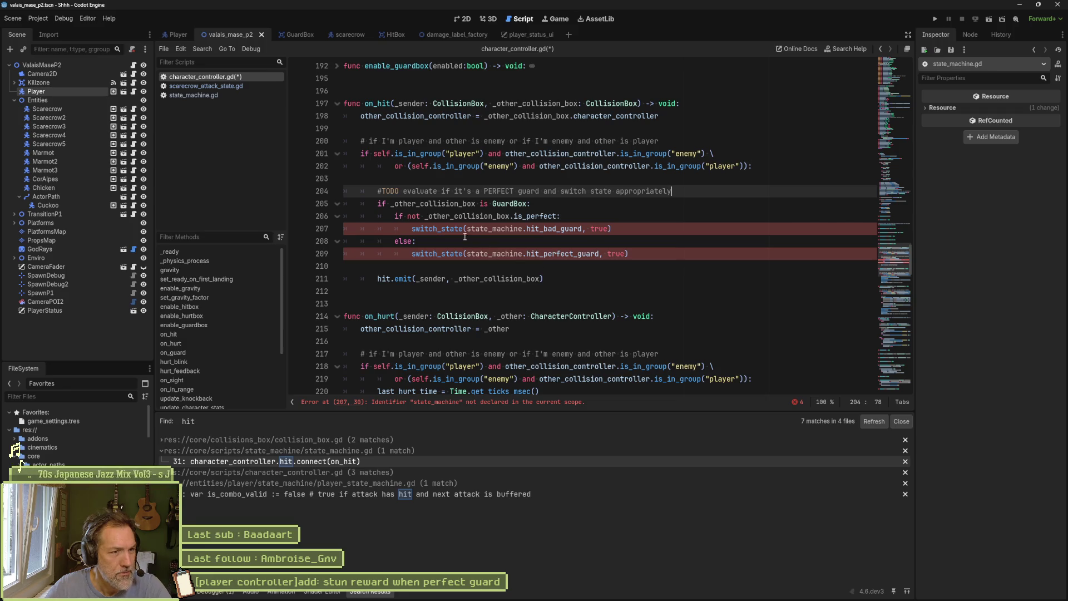
pyautogui.click(563, 218)
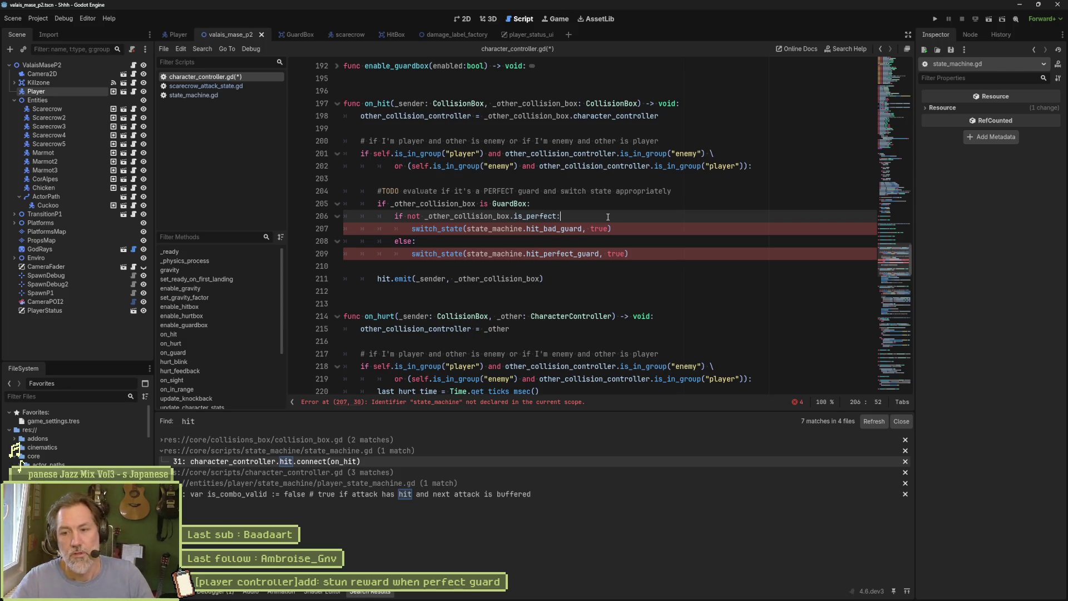
pyautogui.moveTo(586, 277); pyautogui.dragTo(578, 272)
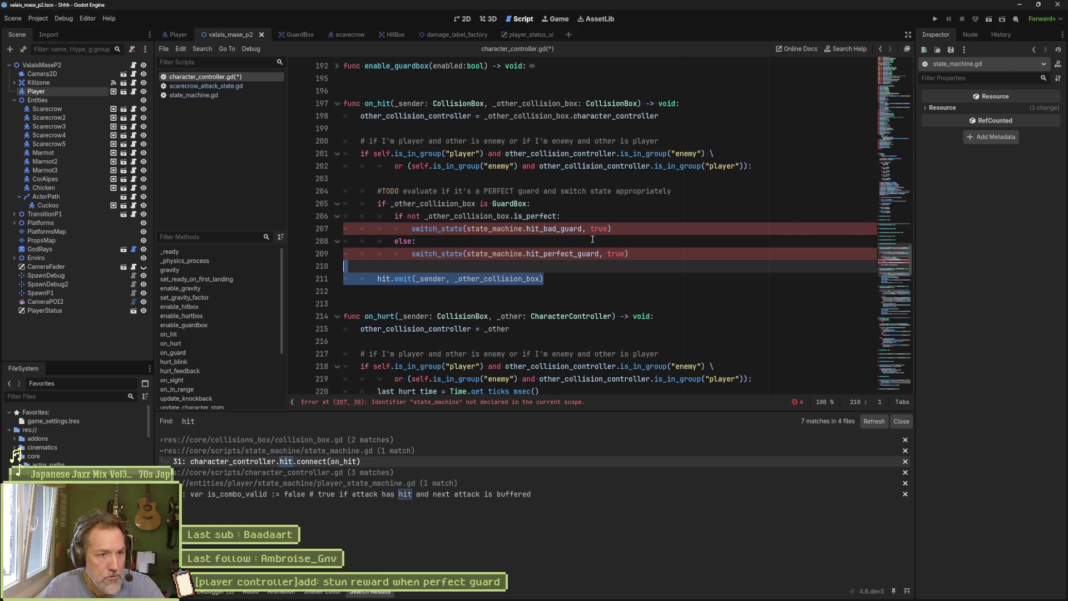
# Replace the else branch with perfect_guard.emit(self, _other_collision_box.character_controller) and delete the bad-guard switch_state line
pyautogui.keyDown('shift'); pyautogui.click(633, 230); pyautogui.keyUp('shift')
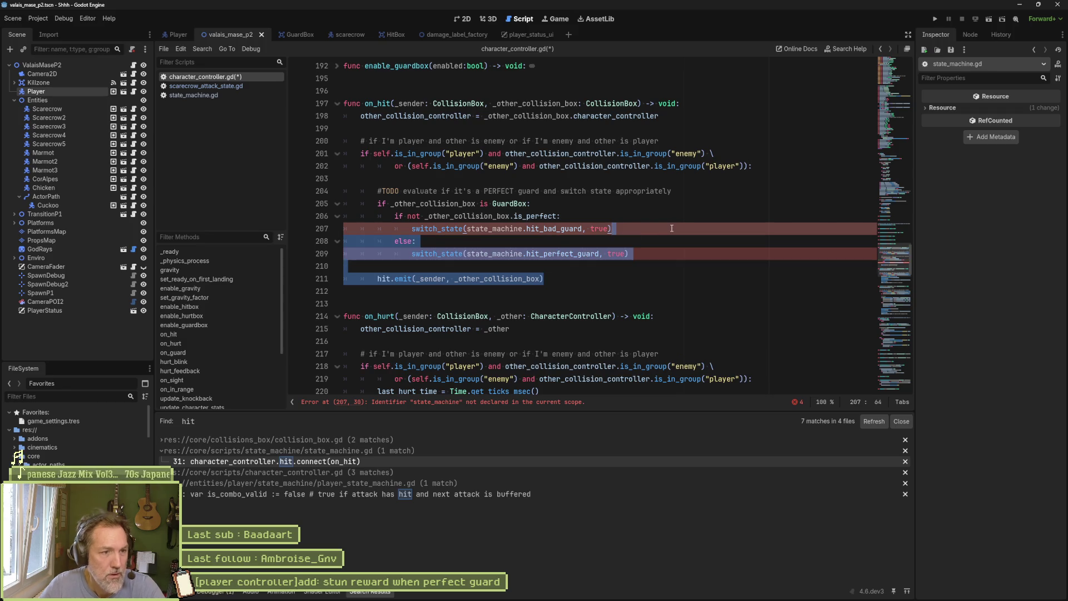
pyautogui.press('BackSpace')
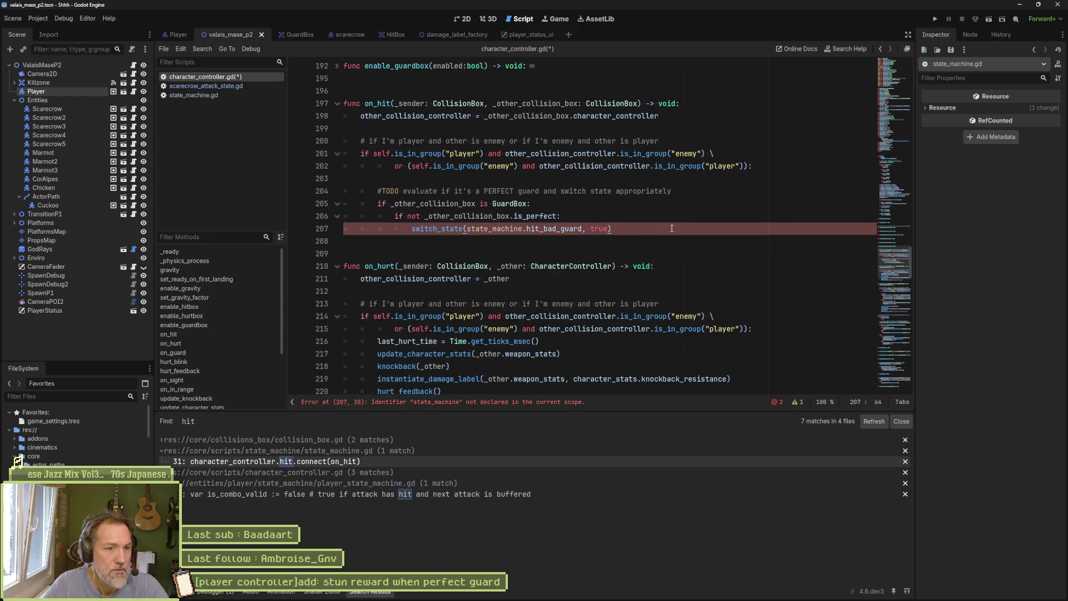
pyautogui.press('Return')
pyautogui.write('per')
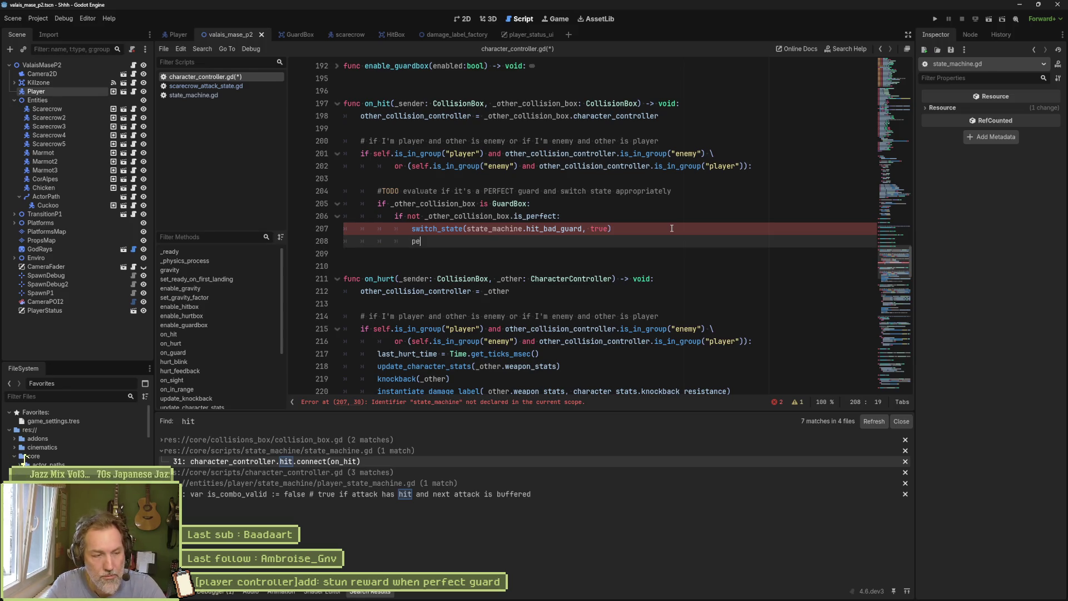
pyautogui.press('Return')
pyautogui.write('.emit')
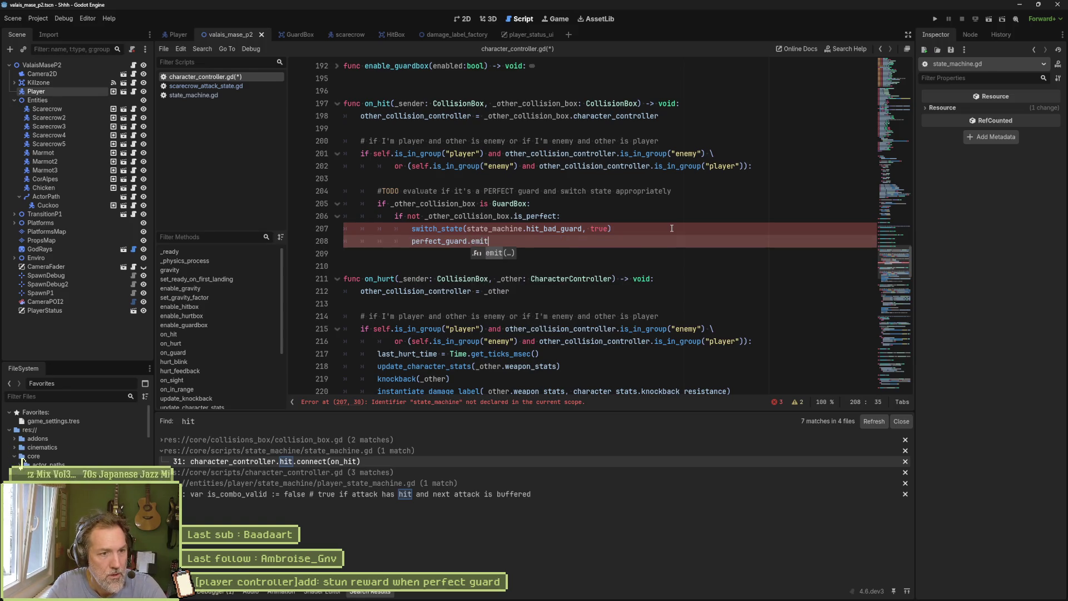
pyautogui.write('(self, _o')
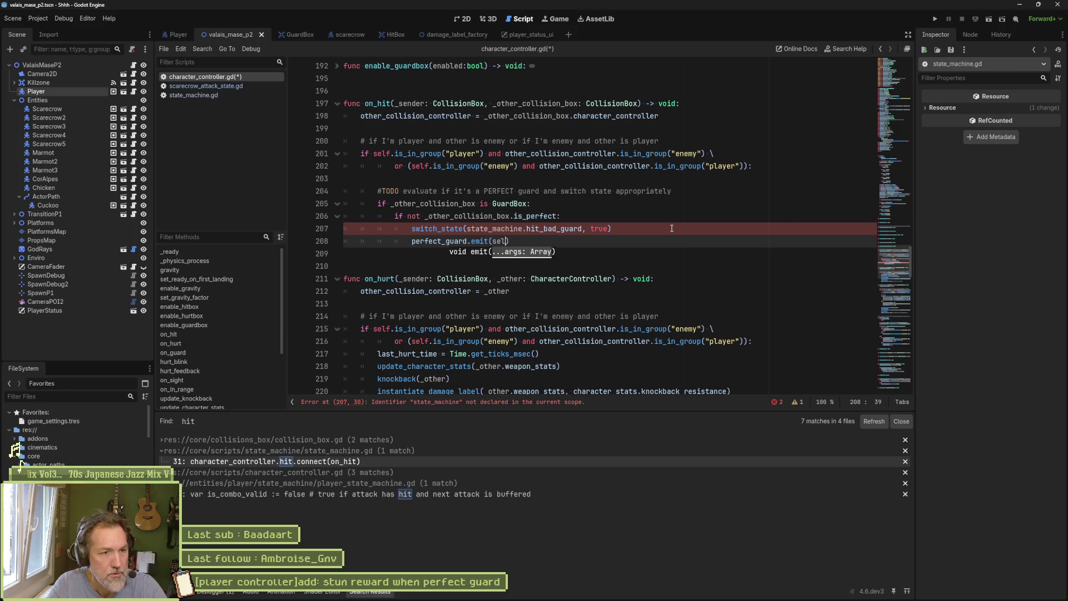
pyautogui.write('th')
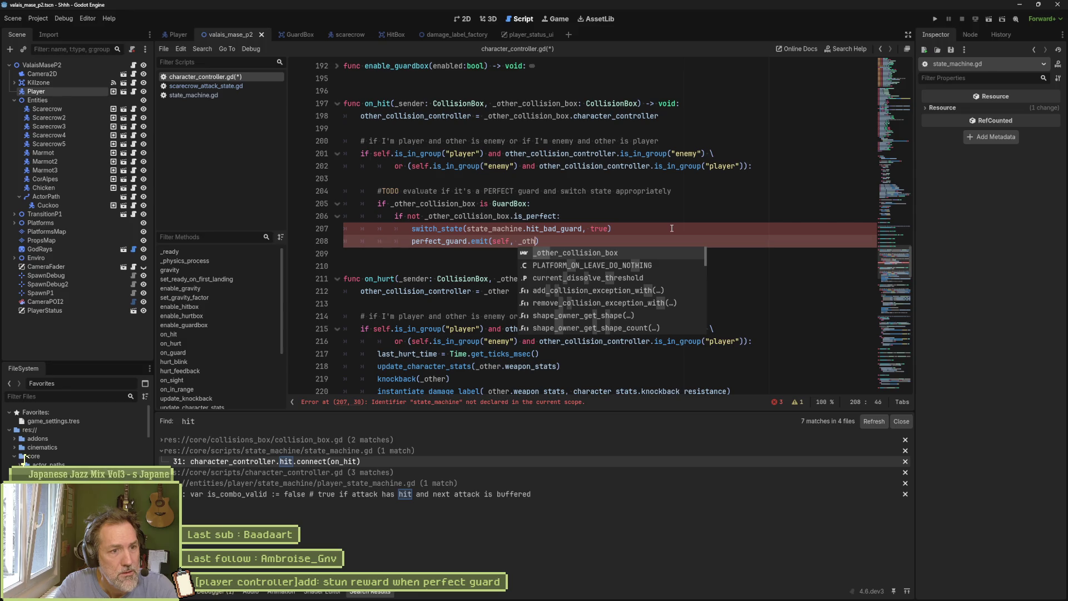
pyautogui.press('Return')
pyautogui.write('.ch')
pyautogui.press('Return')
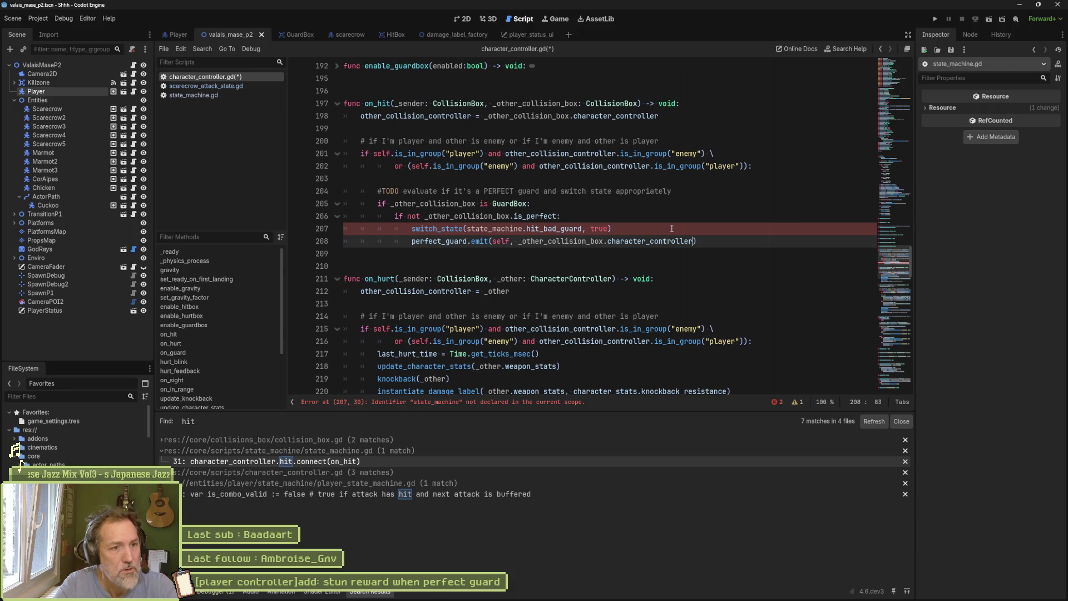
pyautogui.click(413, 228)
pyautogui.hotkey('ctrl', 'shift', 'k')
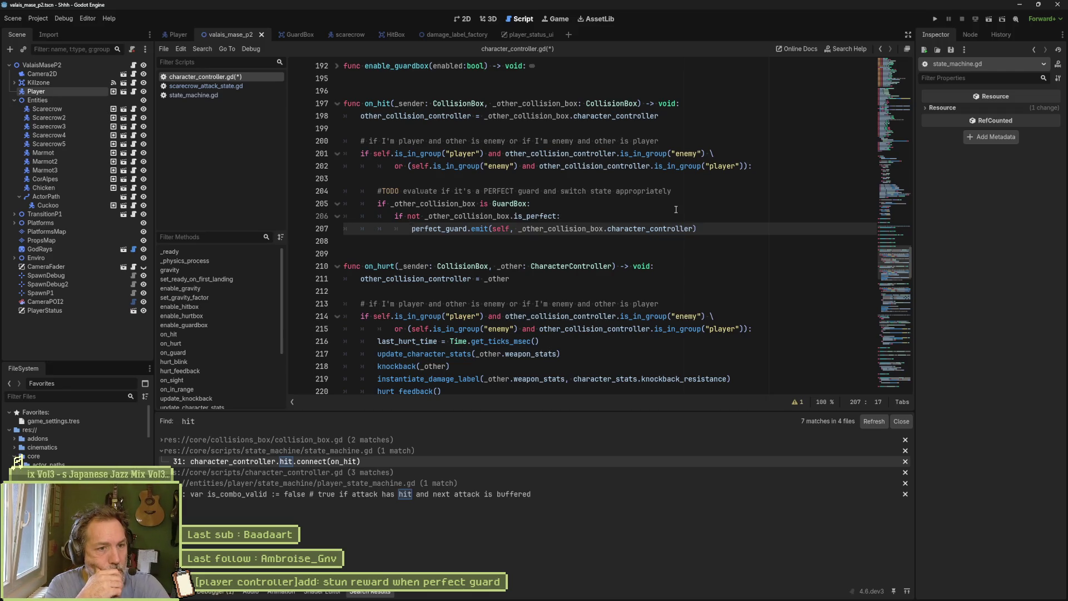
# Move the is_perfect check into the GuardBox if condition with 'and', unindent the emit line, and save
pyautogui.press('Up')
pyautogui.press('BackSpace')
pyautogui.press('Delete')
pyautogui.press('Delete')
pyautogui.press('Delete')
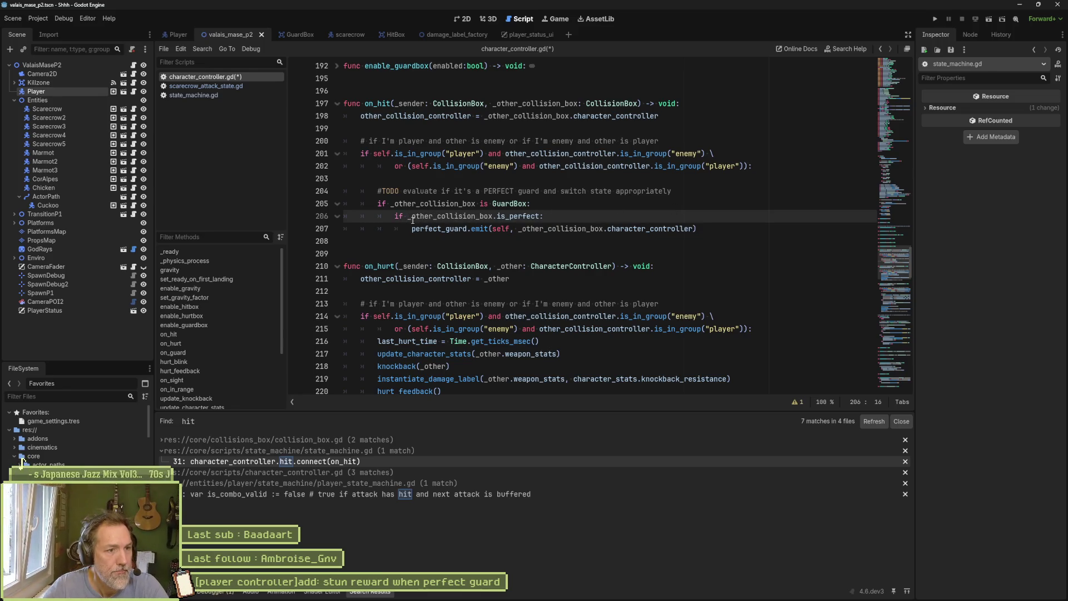
pyautogui.keyDown('shift'); pyautogui.click(540, 215); pyautogui.keyUp('shift')
pyautogui.hotkey('ctrl', 'x')
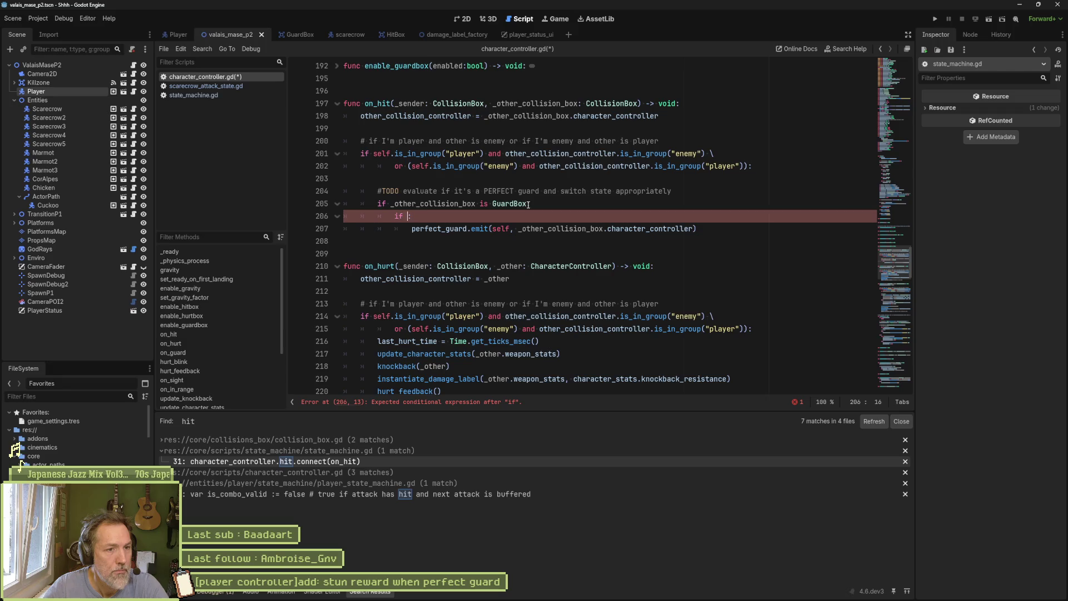
pyautogui.click(527, 203)
pyautogui.write('and')
pyautogui.hotkey('ctrl', 'v')
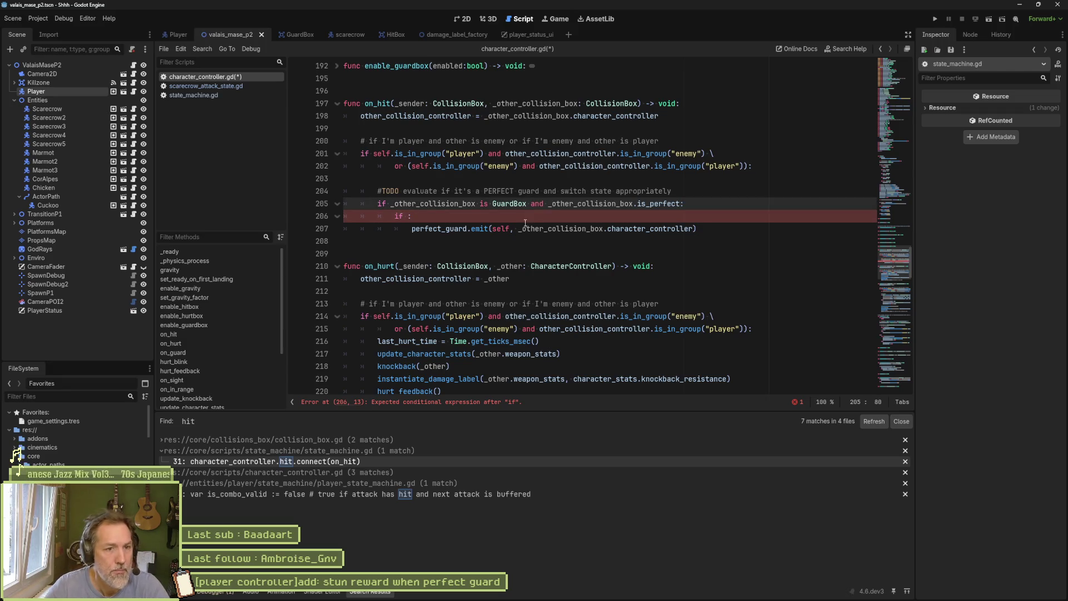
pyautogui.click(535, 216)
pyautogui.hotkey('ctrl', 'shift', 'k')
pyautogui.hotkey('shift', 'Tab')
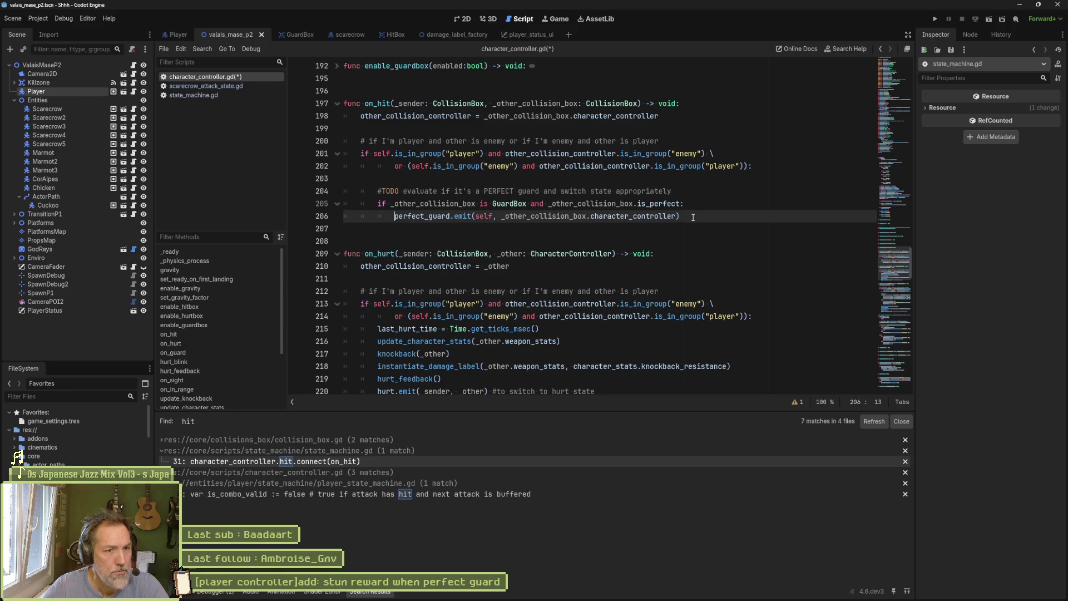
pyautogui.hotkey('ctrl', 's')
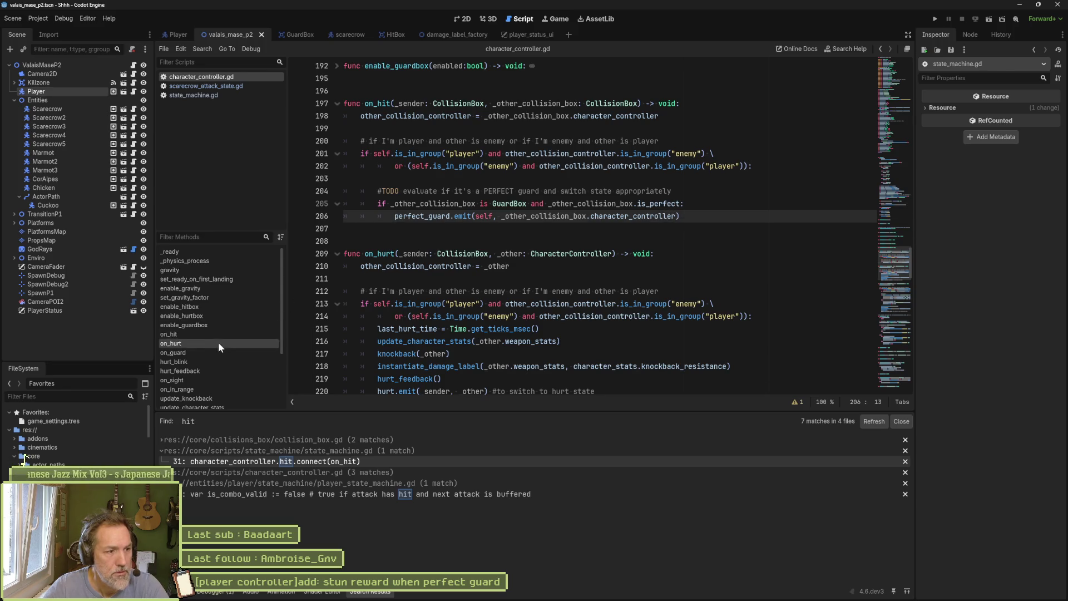
# Open state_machine.gd and bring the signal connections in _ready into view
pyautogui.click(193, 95)
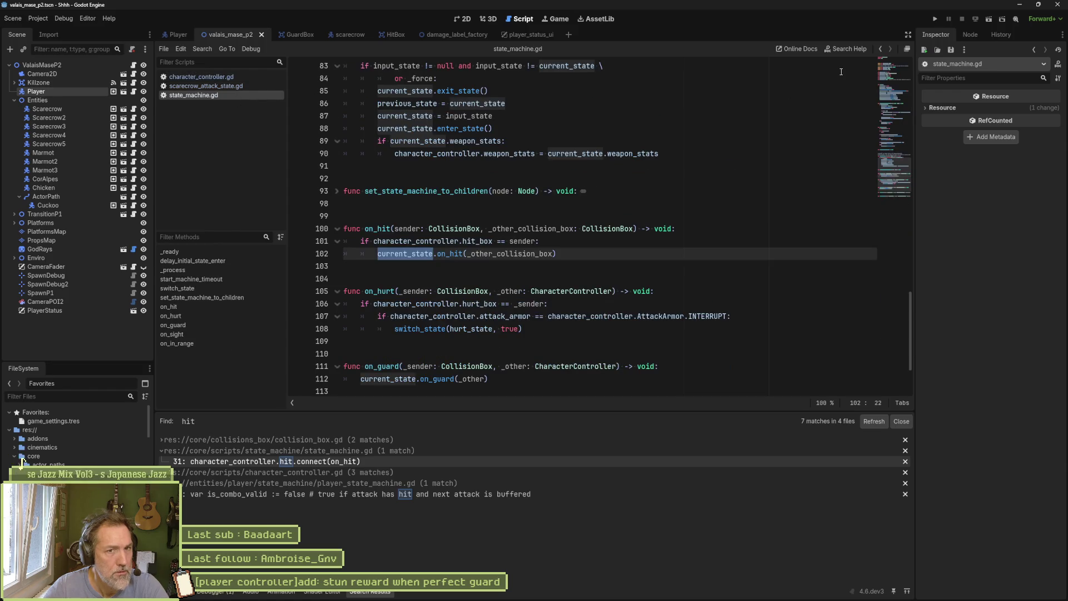
pyautogui.moveTo(893, 91)
pyautogui.mouseDown()
pyautogui.moveTo(893, 80)
pyautogui.moveTo(896, 95)
pyautogui.mouseUp()
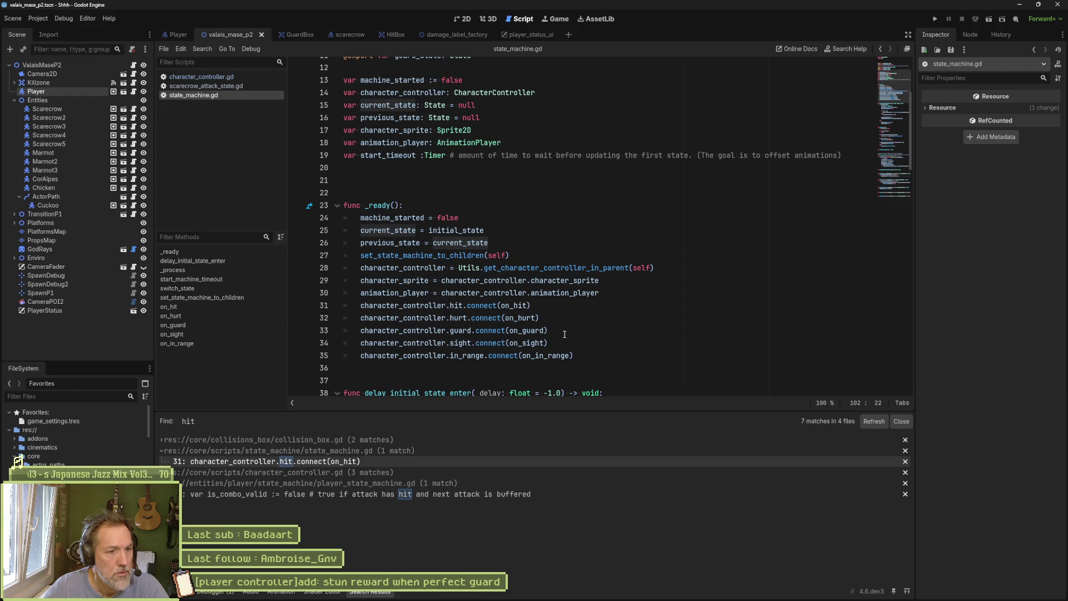
pyautogui.click(450, 329)
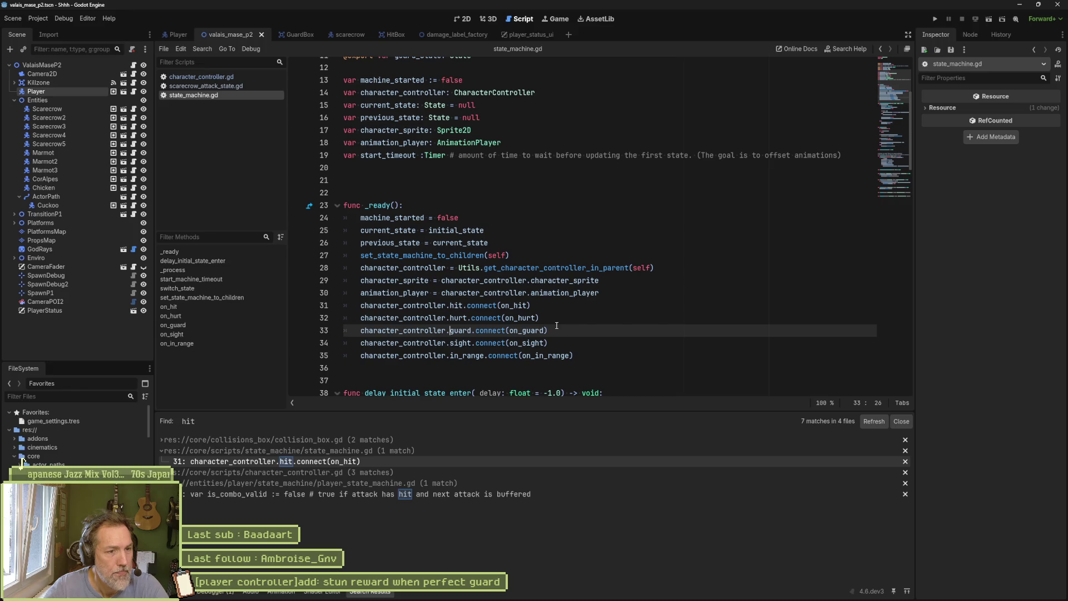
# Add character_controller.perfect_guard.connect(on_perfect_guard) after the in_range connection in _ready
pyautogui.click(588, 352)
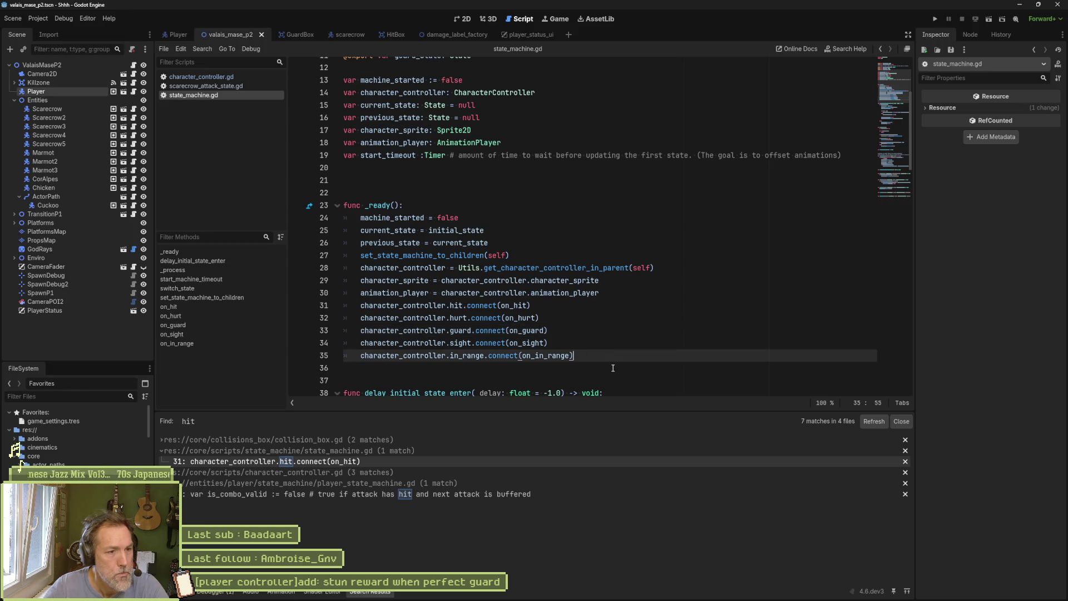
pyautogui.press('Return')
pyautogui.write('character_controller.per')
pyautogui.press('Return')
pyautogui.write('.perfect_guard.connec')
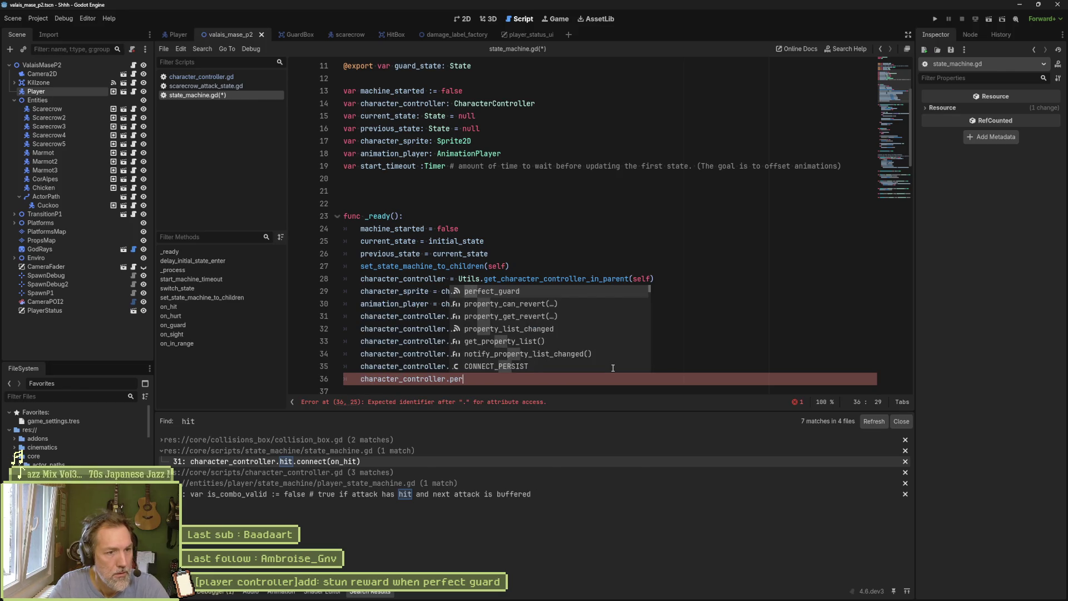
pyautogui.press('Return')
pyautogui.write('.connec')
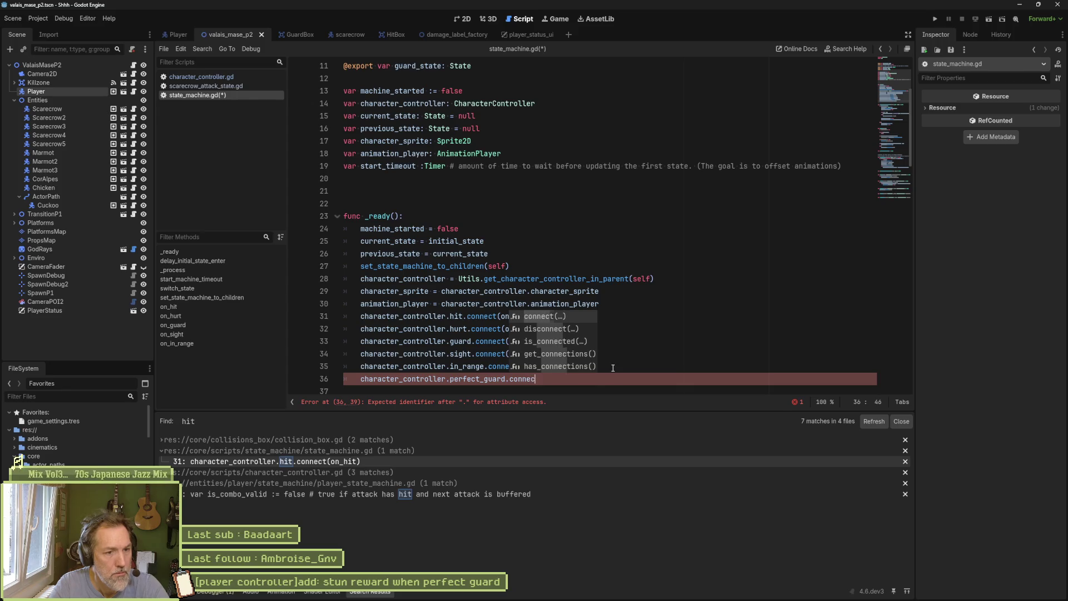
pyautogui.press('Return')
pyautogui.write('on_perfect_guard')
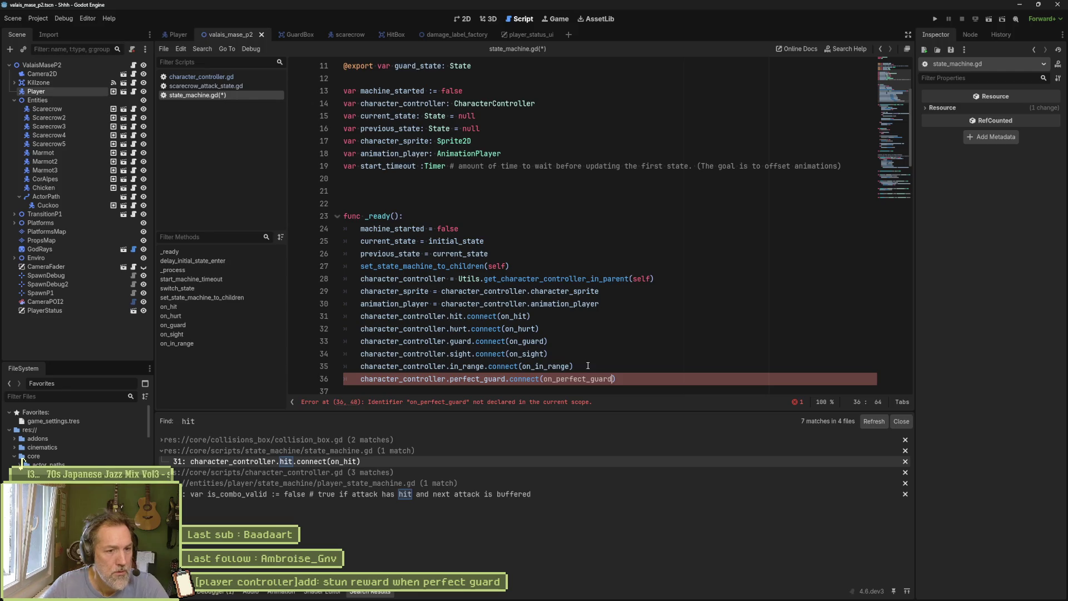
pyautogui.doubleClick(590, 376)
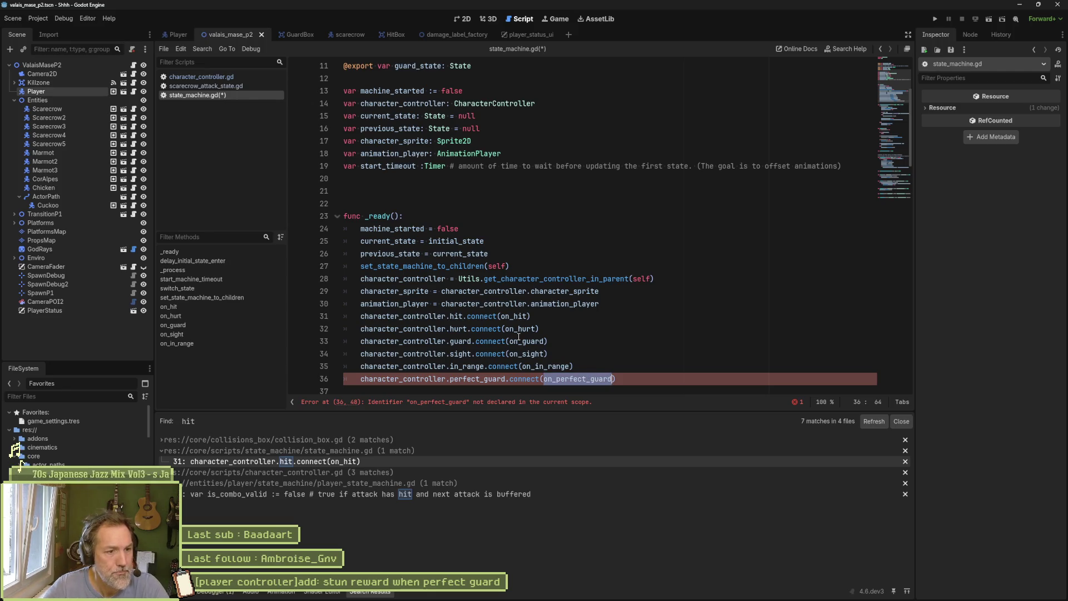
pyautogui.keyDown('ctrl'); pyautogui.click(545, 367); pyautogui.keyUp('ctrl')
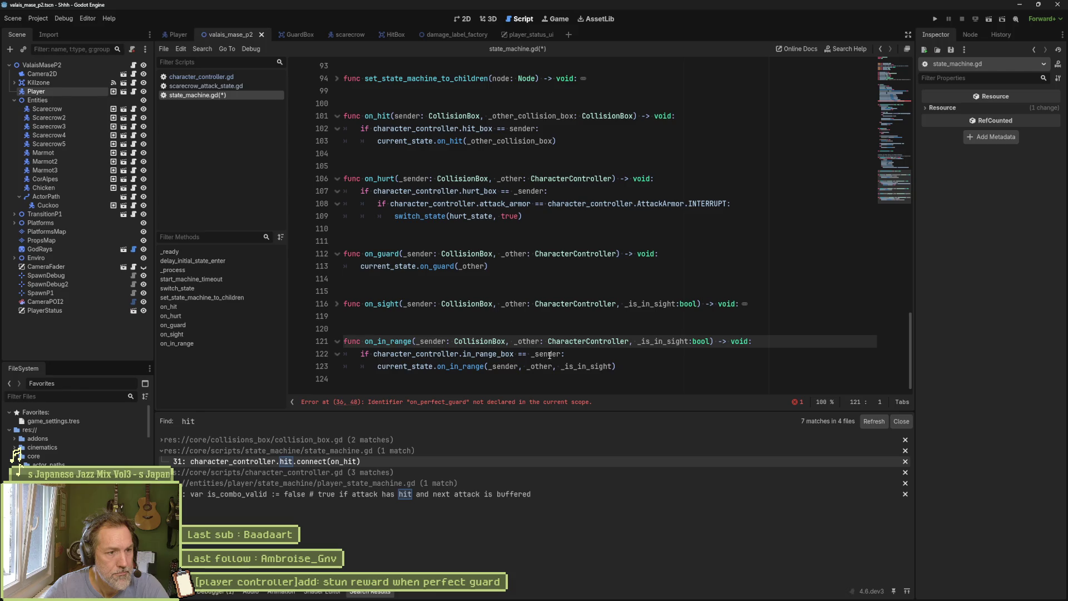
# Start a new func on_perfect_guard( after on_in_range, checking the perfect_guard emit in character_controller.gd
pyautogui.click(450, 380)
pyautogui.press('Return')
pyautogui.press('Return')
pyautogui.write('func on_perfect_guard(')
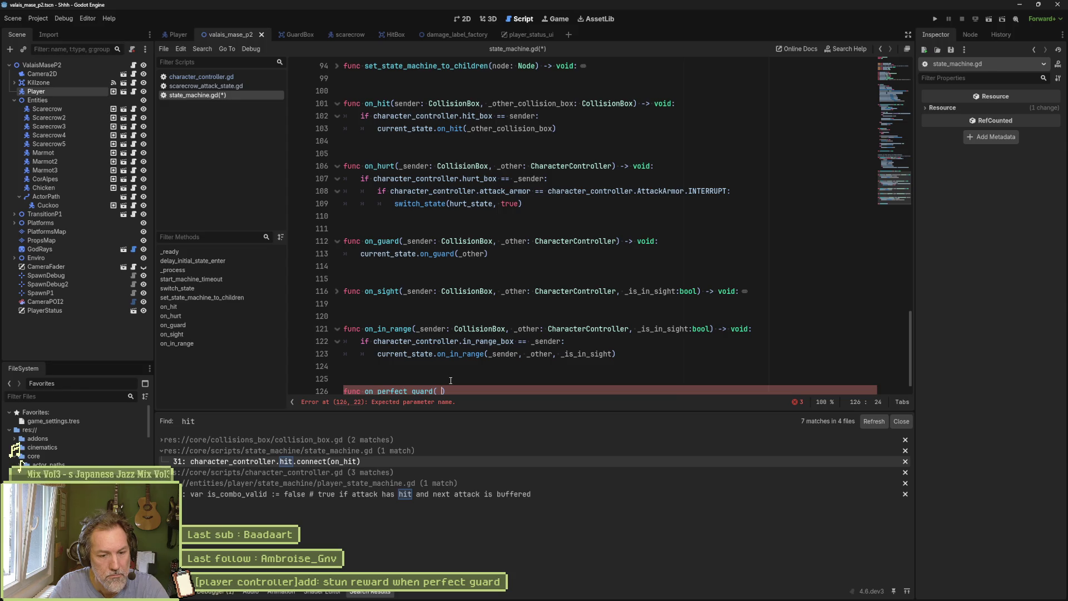
pyautogui.click(225, 77)
pyautogui.doubleClick(479, 216)
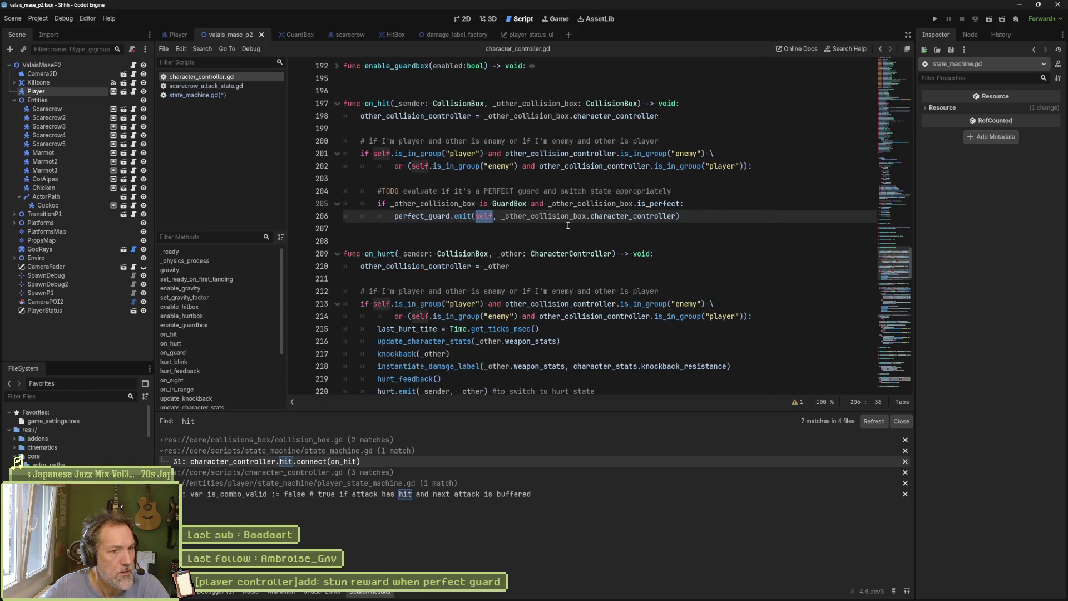
pyautogui.hotkey('alt', 'Tab')
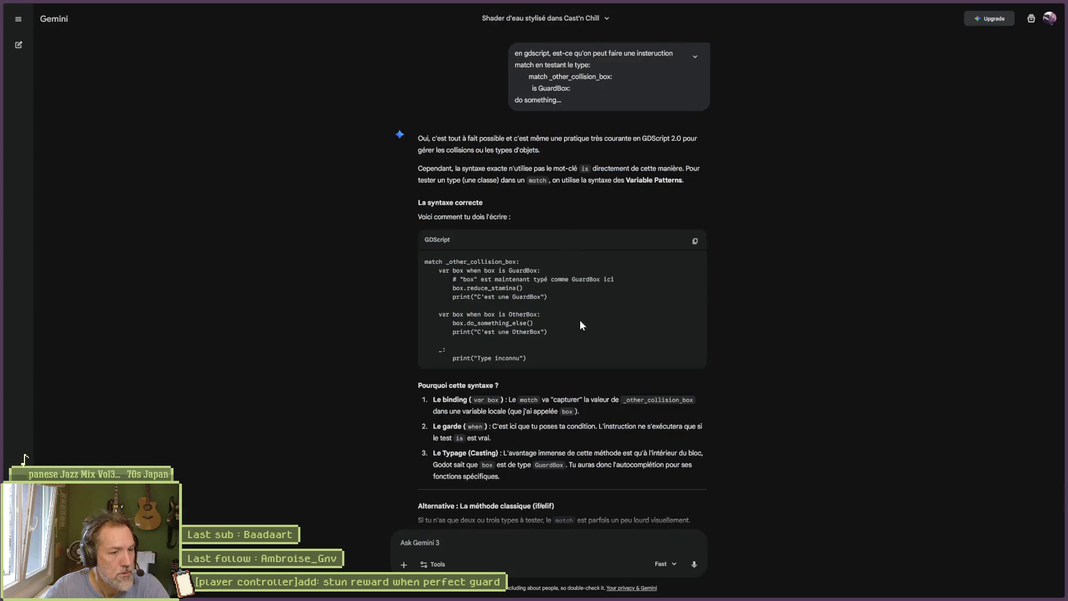
pyautogui.hotkey('alt', 'Tab')
pyautogui.click(235, 98)
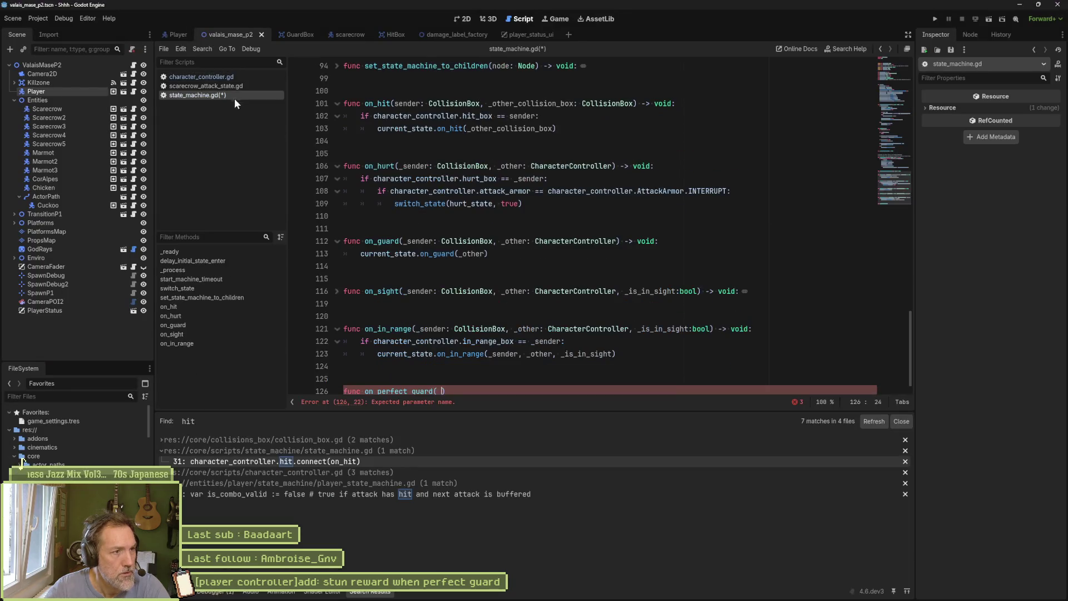
# Add the attackant_controller and _victim_controller parameters, both typed CharacterController
pyautogui.write('attackant')
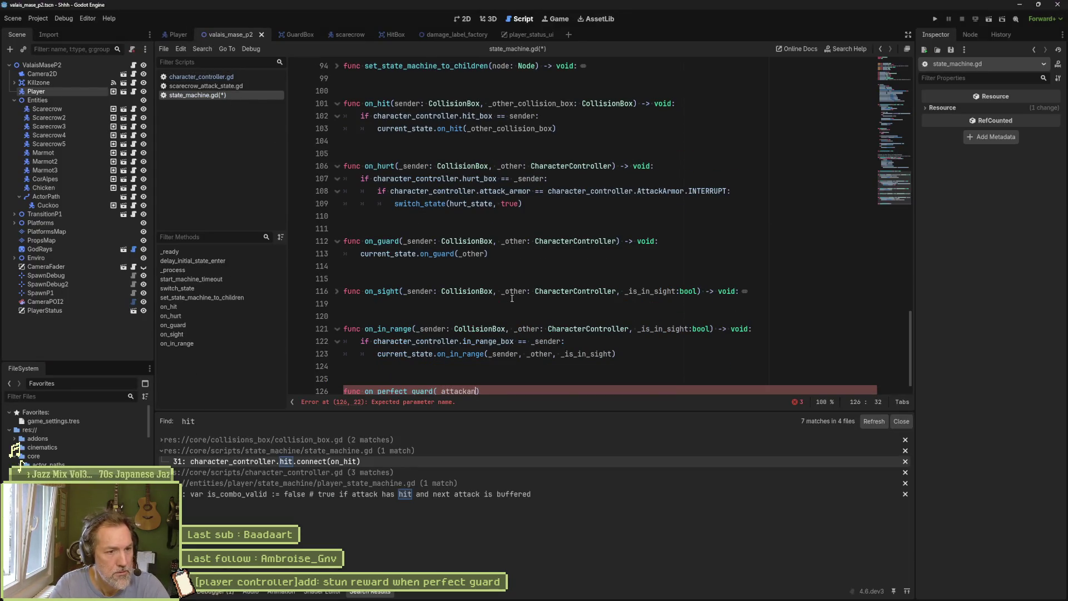
pyautogui.write('_controller:')
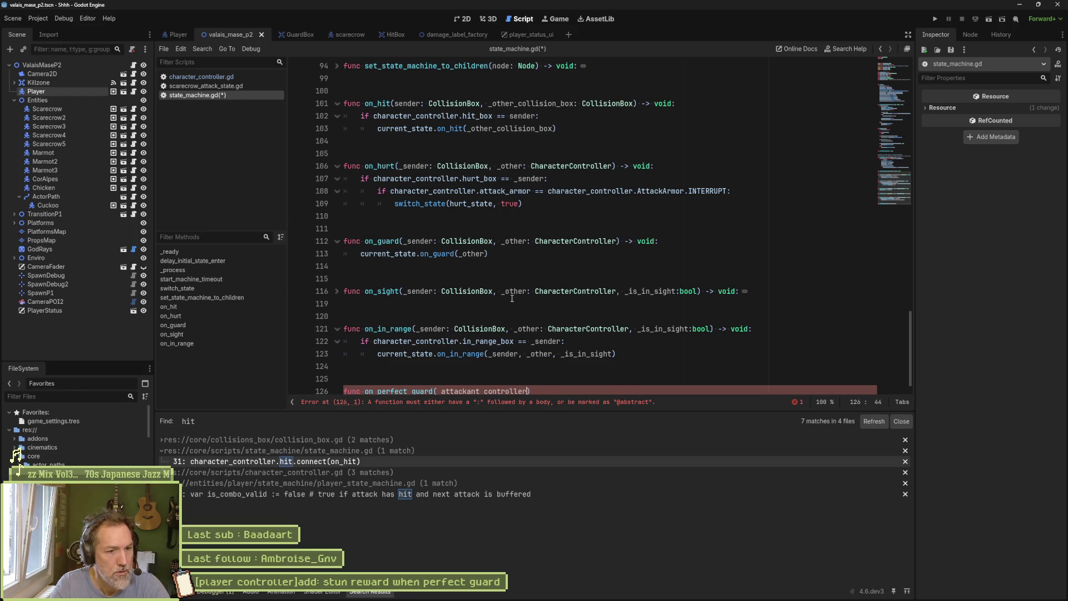
pyautogui.write(' Cha')
pyautogui.press('Return')
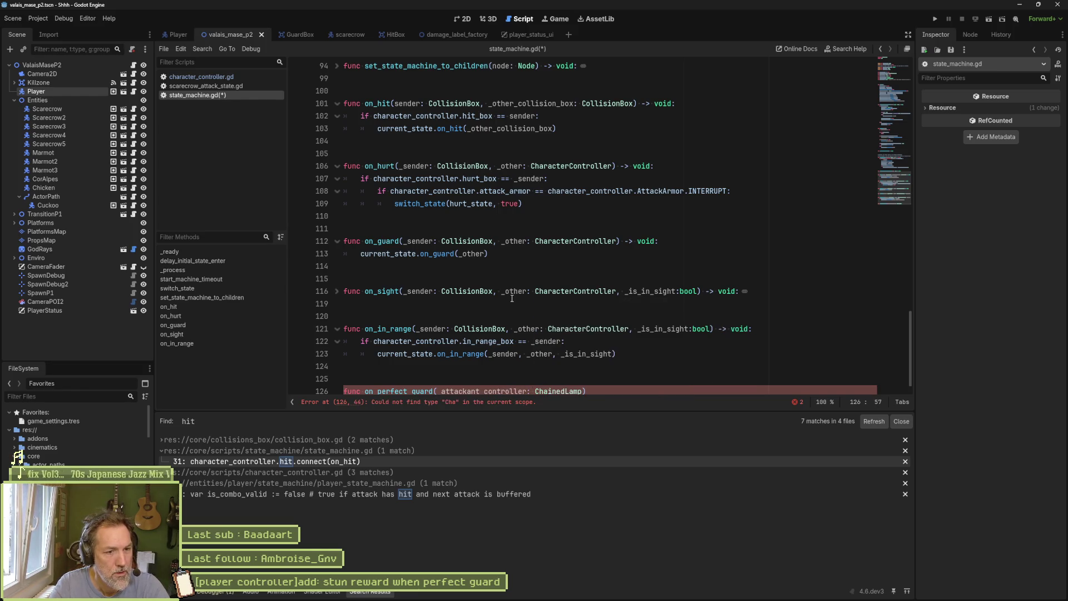
pyautogui.hotkey('ctrl', 'BackSpace')
pyautogui.write('CharacterCo')
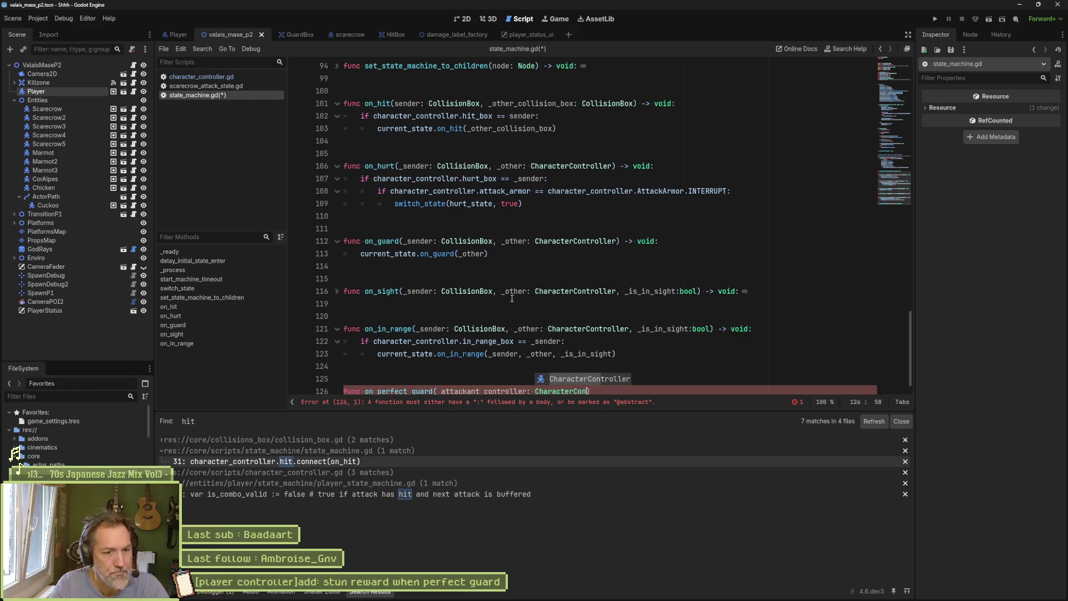
pyautogui.press('Return')
pyautogui.write(', ')
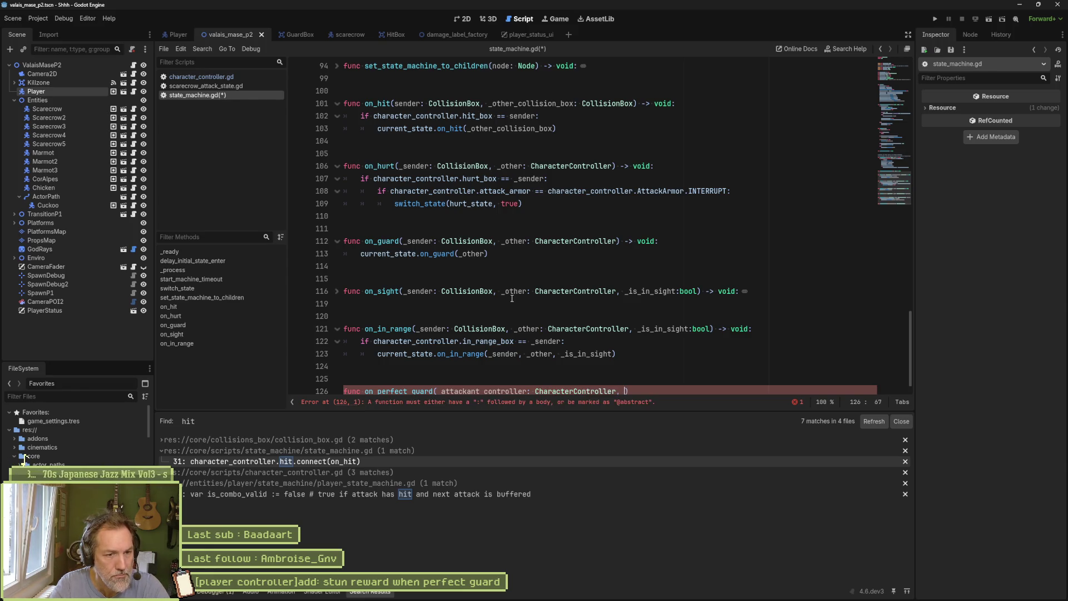
pyautogui.write('_victim_cont')
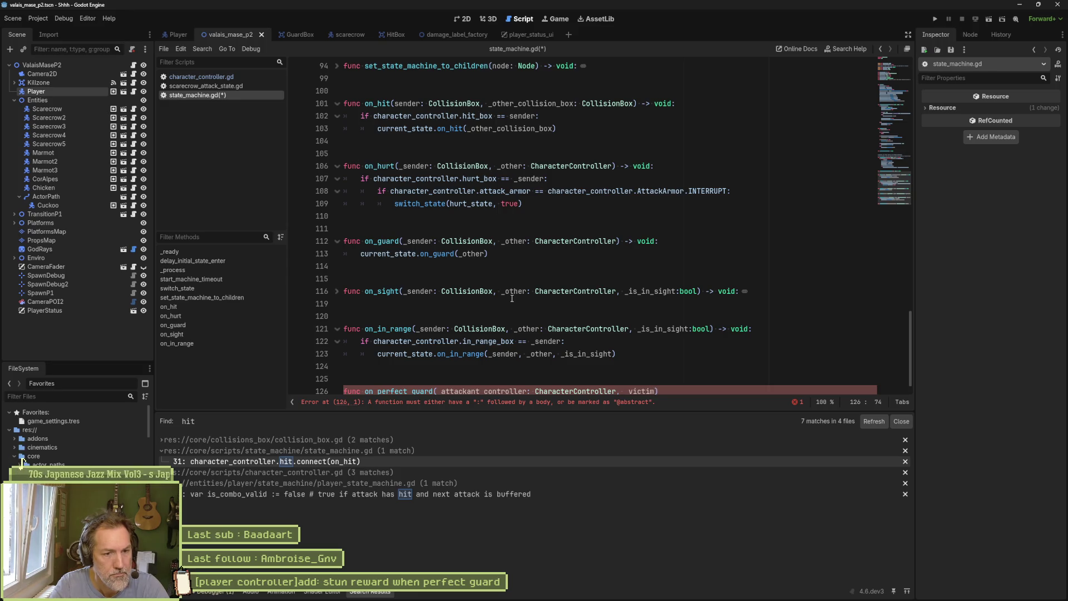
pyautogui.write('roller:')
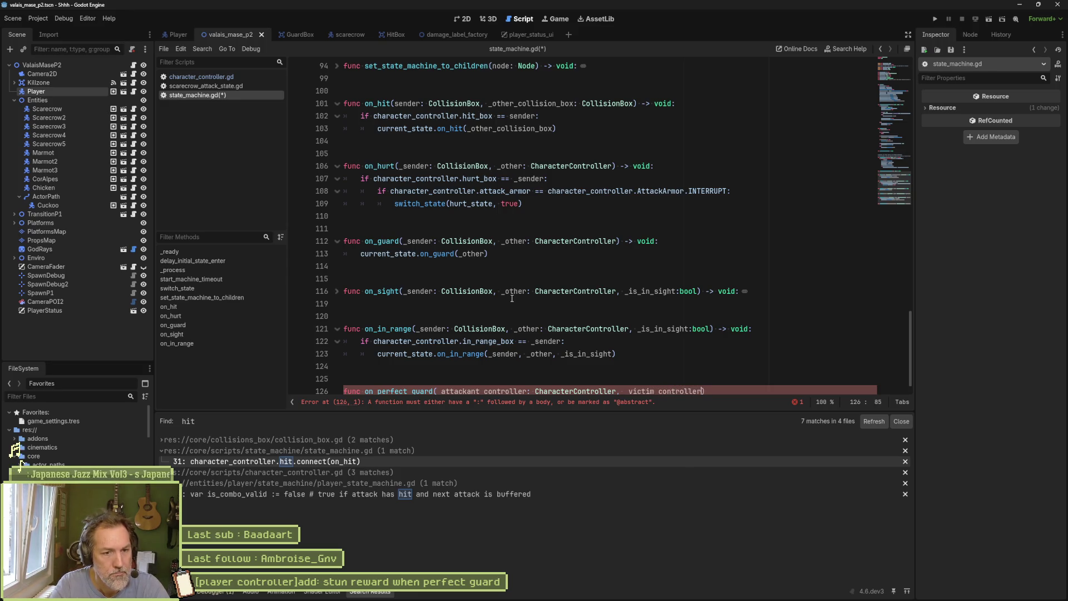
pyautogui.write('CC')
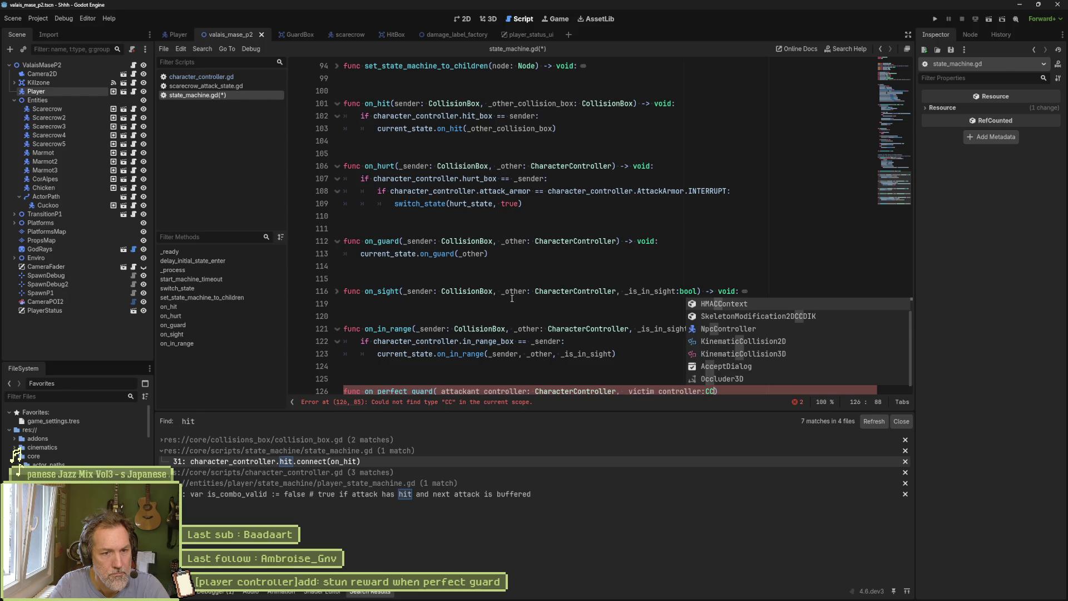
pyautogui.press('BackSpace')
pyautogui.write('hara')
pyautogui.press('Return')
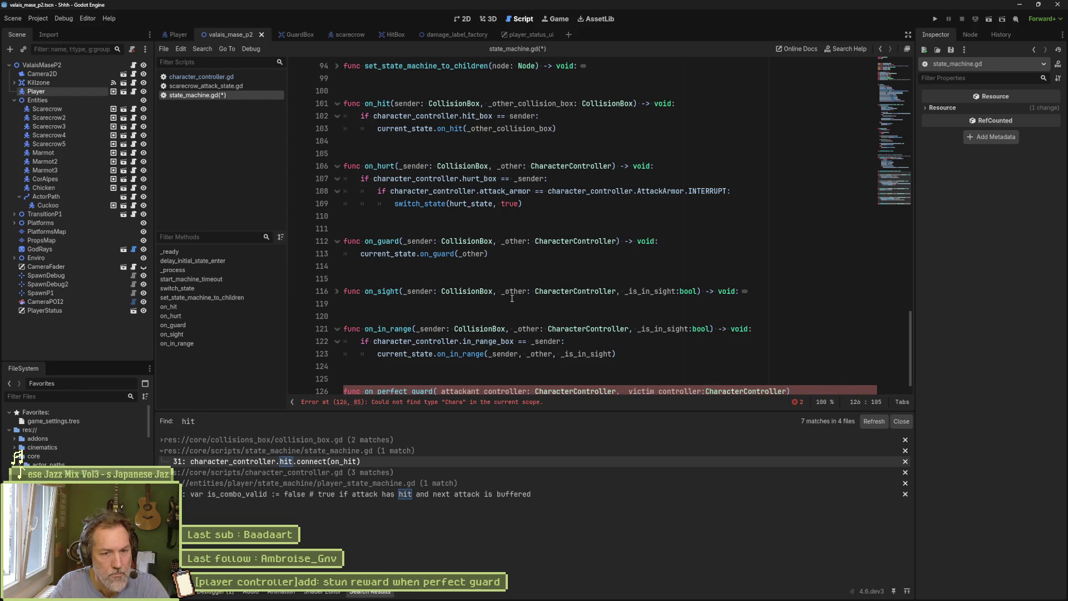
# Close the signature with -> void:, give it a pass body and save state_machine.gd
pyautogui.scroll(-1, 617, 249)
pyautogui.write(') -')
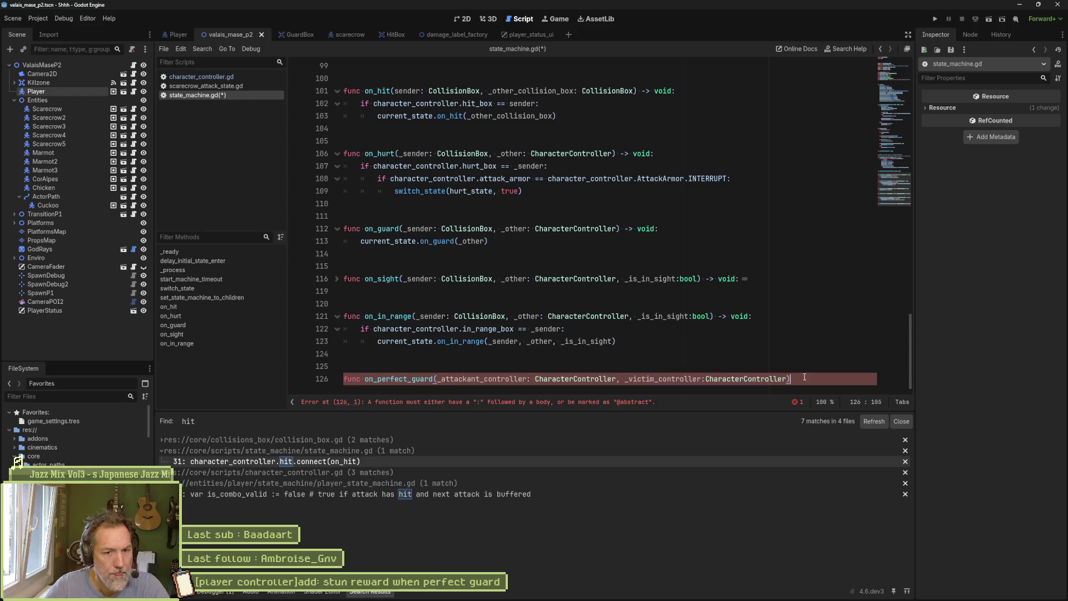
pyautogui.write('> void:')
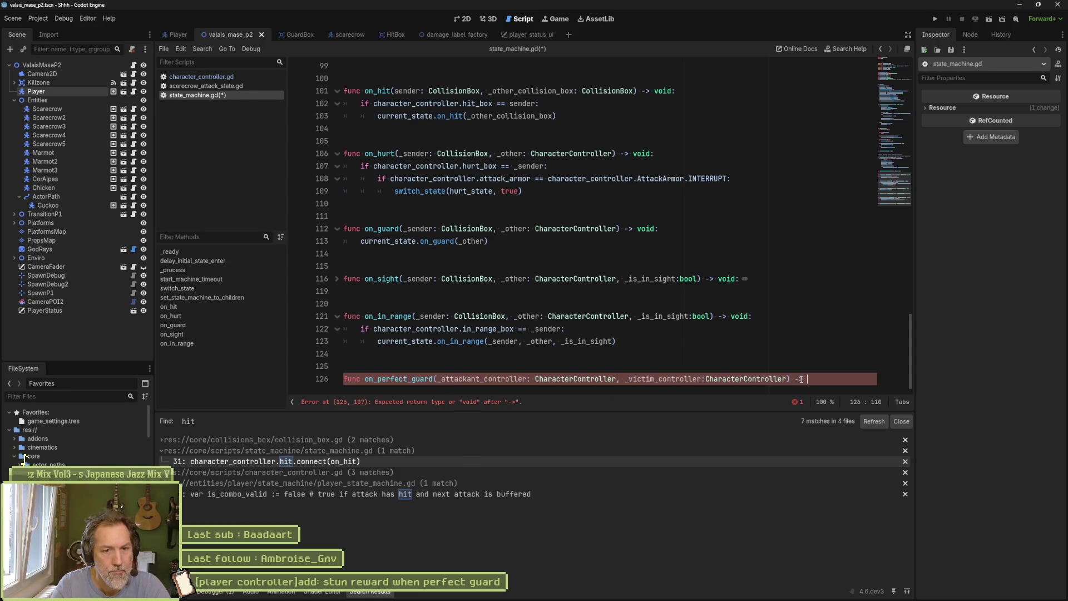
pyautogui.press('Return')
pyautogui.hotkey('ctrl', 's')
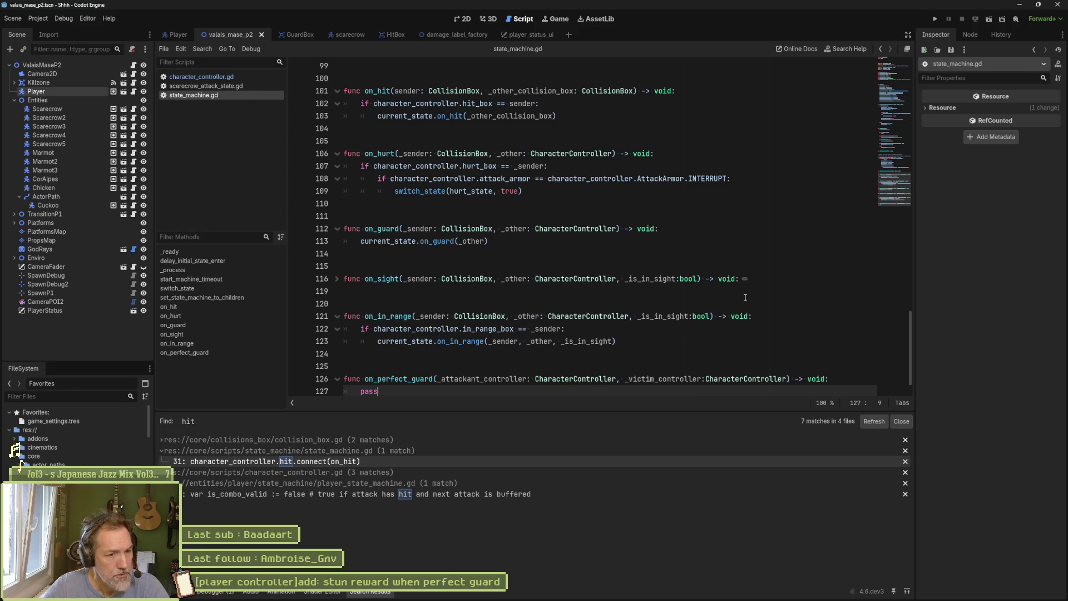
pyautogui.scroll(-1, 733, 308)
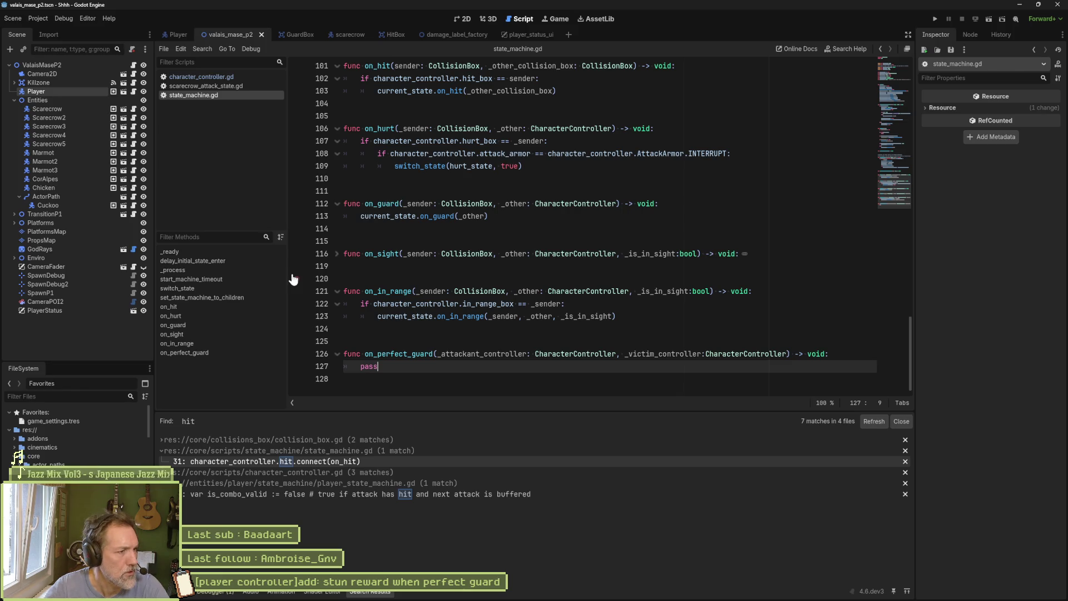
# Quick-open state.gd, look over its variables and enter_state, then return to state_machine.gd
pyautogui.hotkey('shift', 'alt', 'o')
pyautogui.write('state')
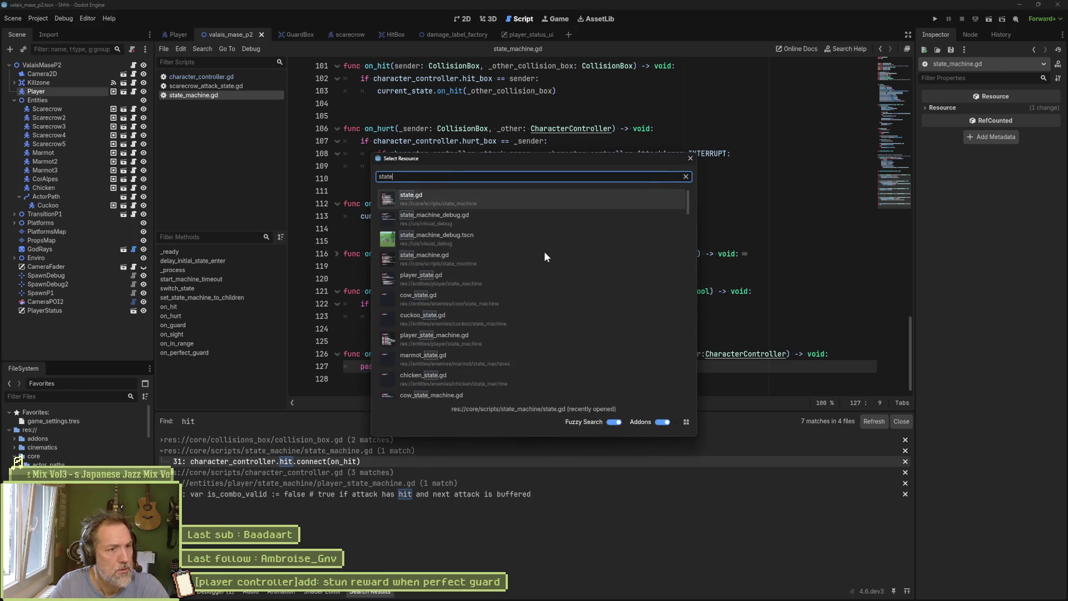
pyautogui.press('Return')
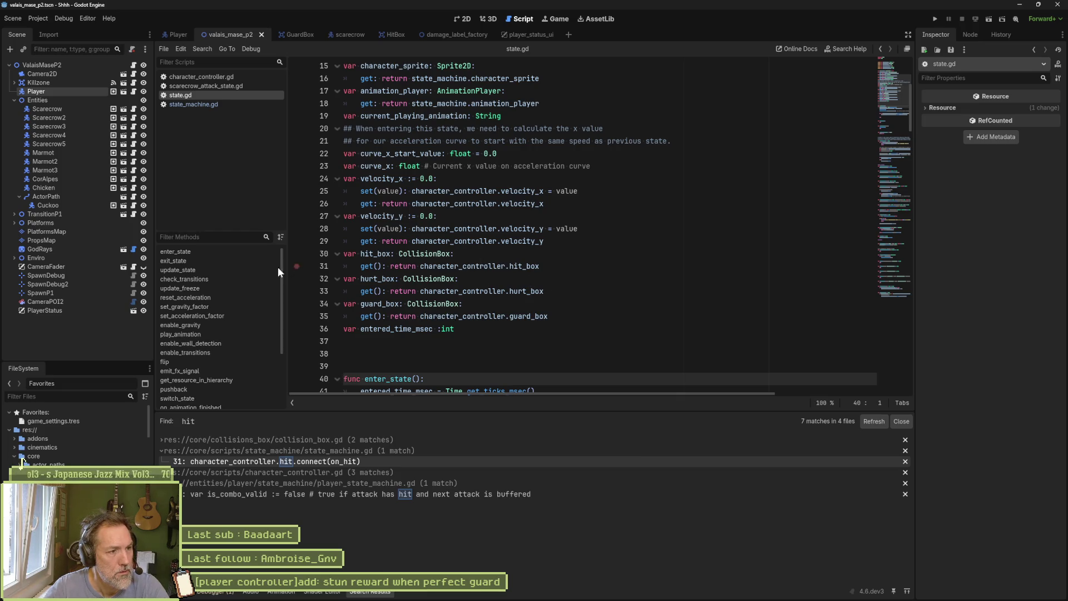
pyautogui.click(232, 252)
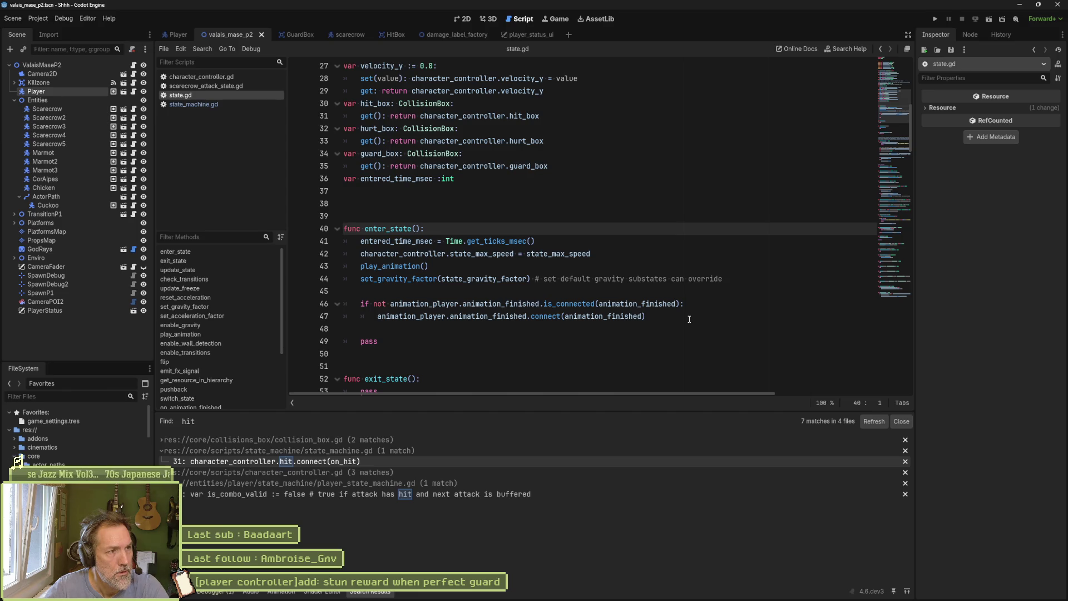
pyautogui.scroll(1, 689, 319)
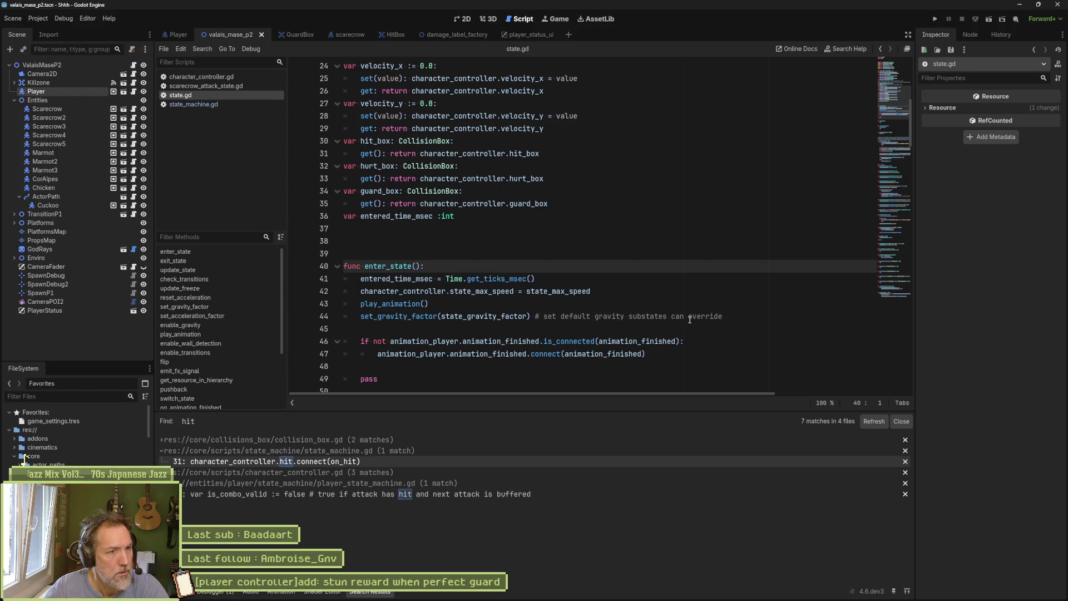
pyautogui.scroll(5, 689, 319)
pyautogui.scroll(3, 689, 319)
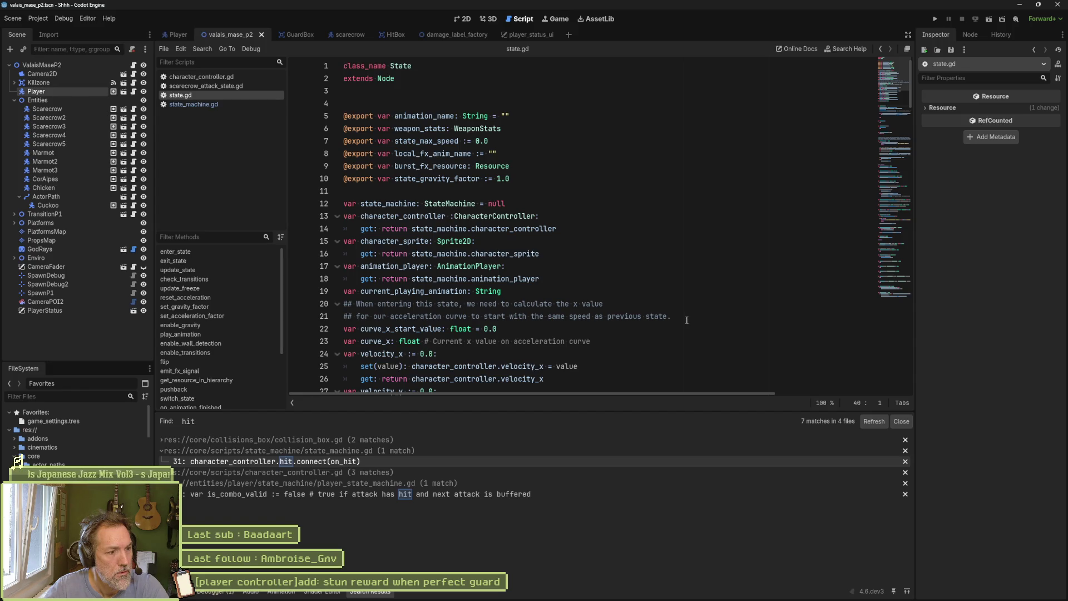
pyautogui.scroll(-4, 678, 312)
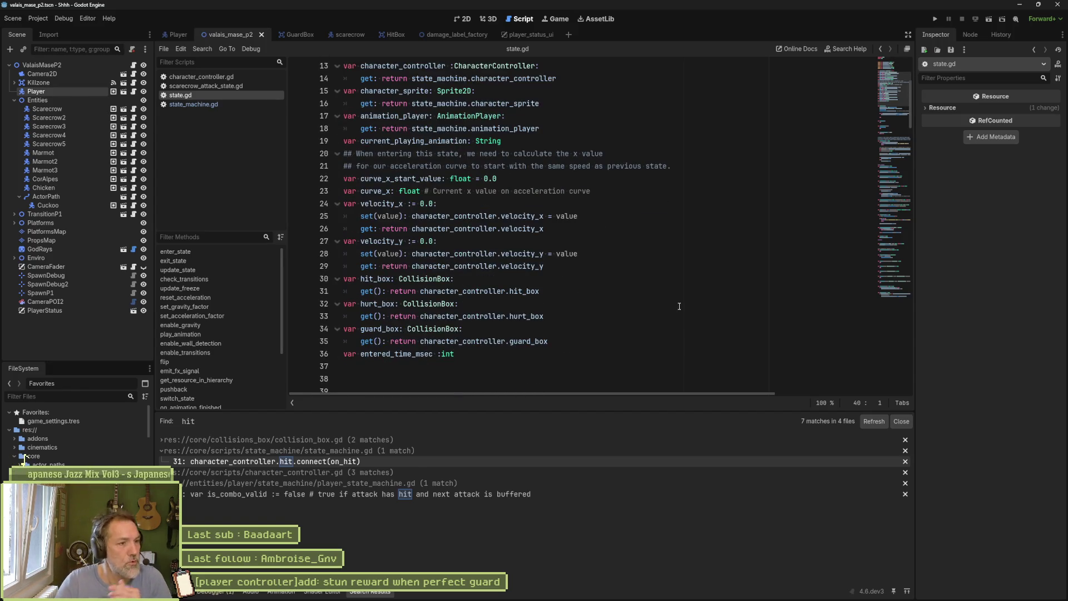
pyautogui.click(261, 104)
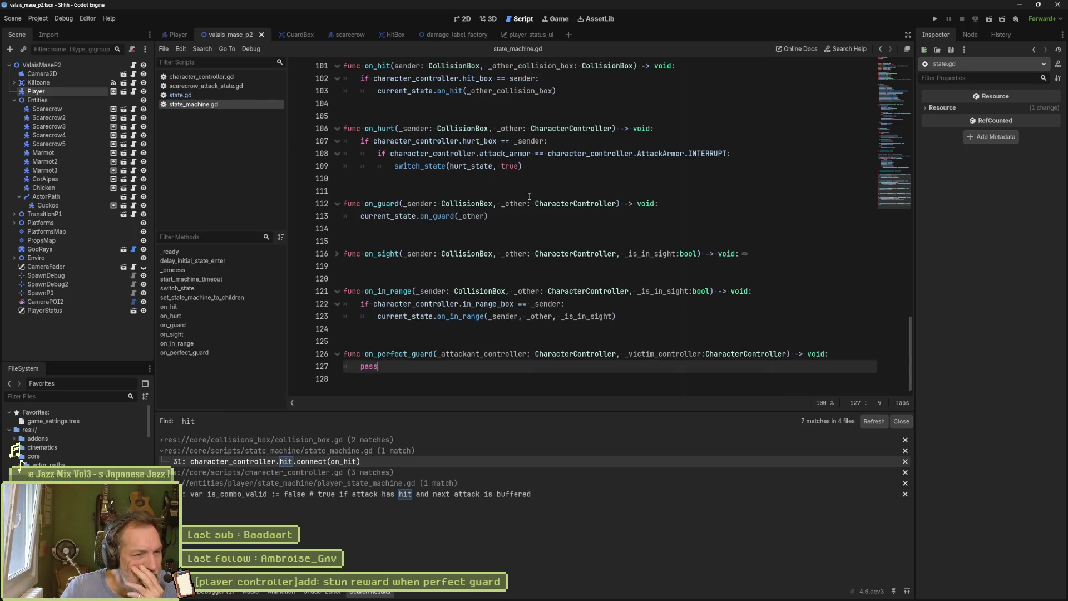
pyautogui.scroll(20, 862, 110)
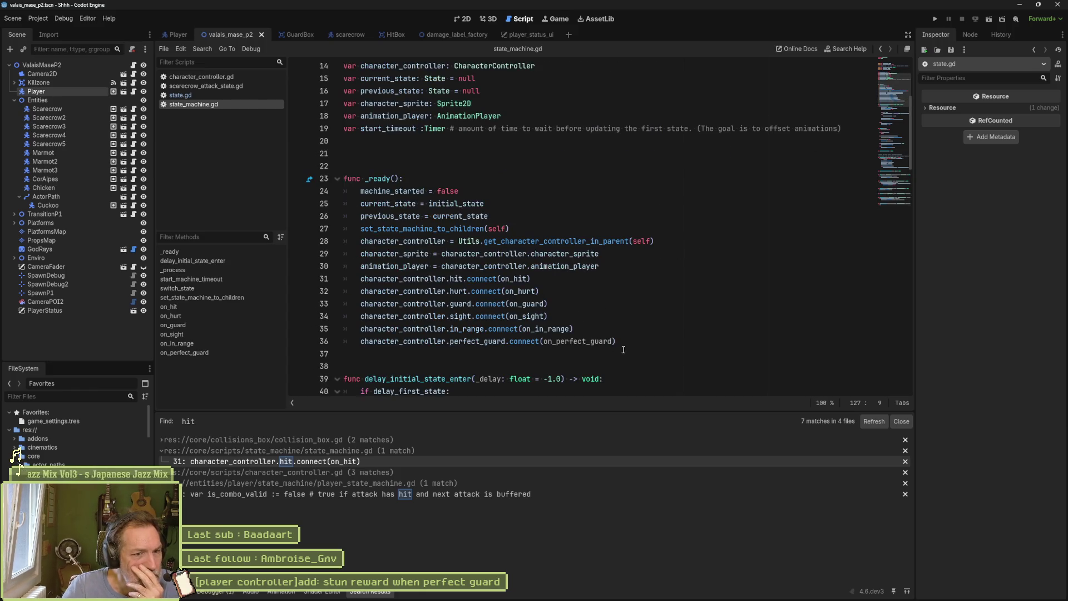
pyautogui.moveTo(651, 341); pyautogui.dragTo(651, 162)
pyautogui.click(665, 204)
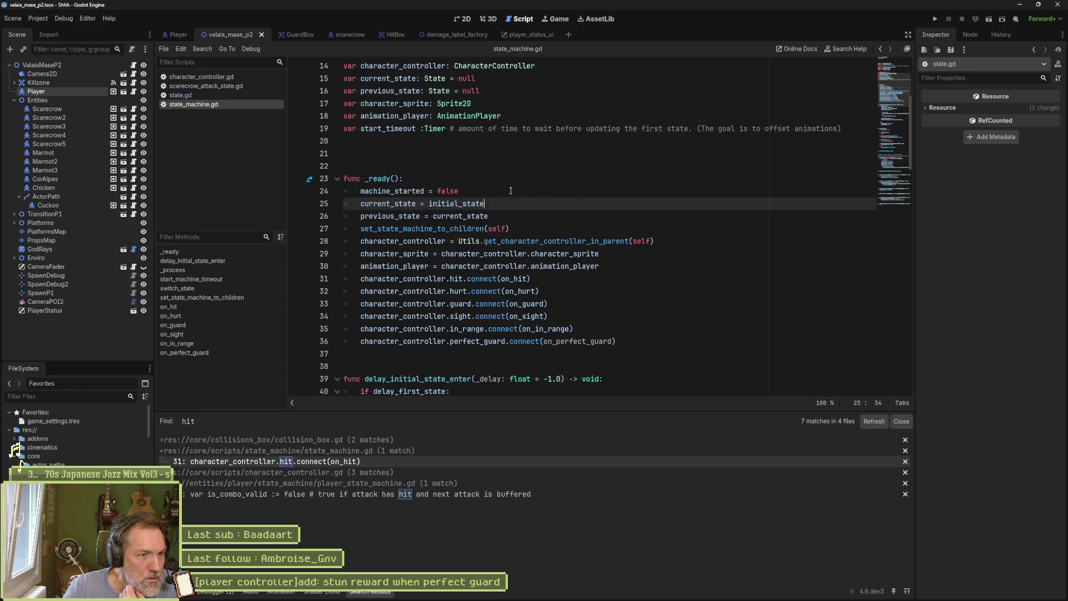
# In state.gd, highlight every use of character_controller and state_machine to see which getters they back
pyautogui.click(180, 95)
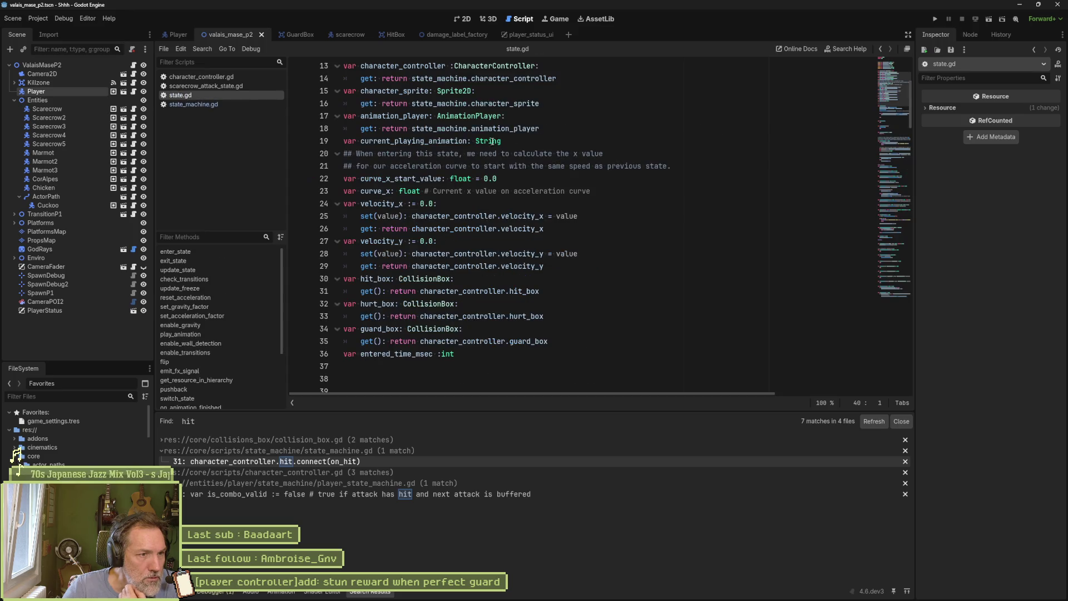
pyautogui.scroll(2, 532, 157)
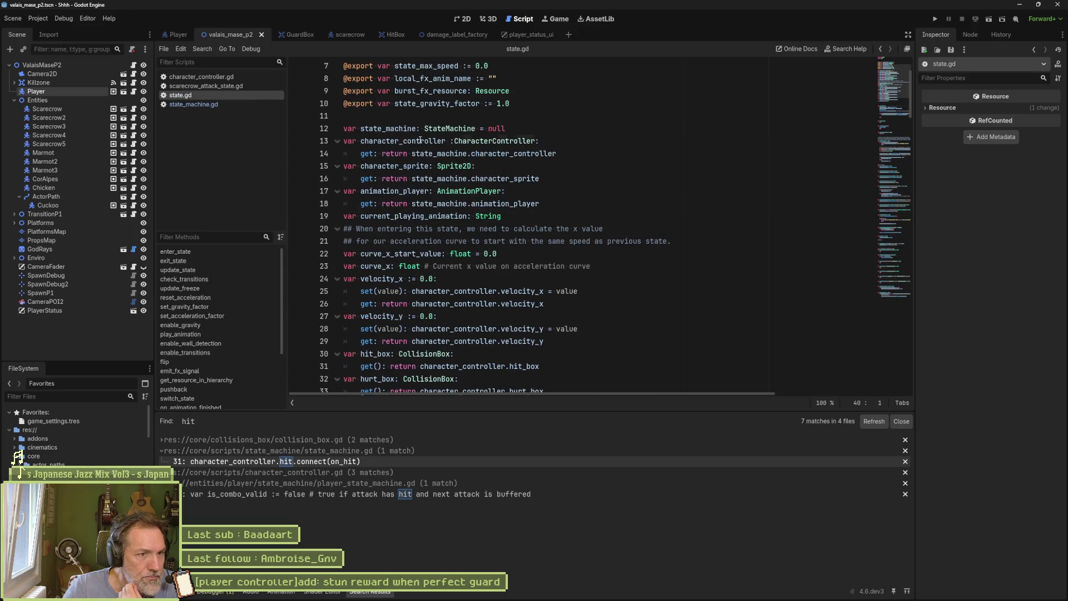
pyautogui.doubleClick(420, 141)
pyautogui.click(437, 157)
pyautogui.doubleClick(438, 156)
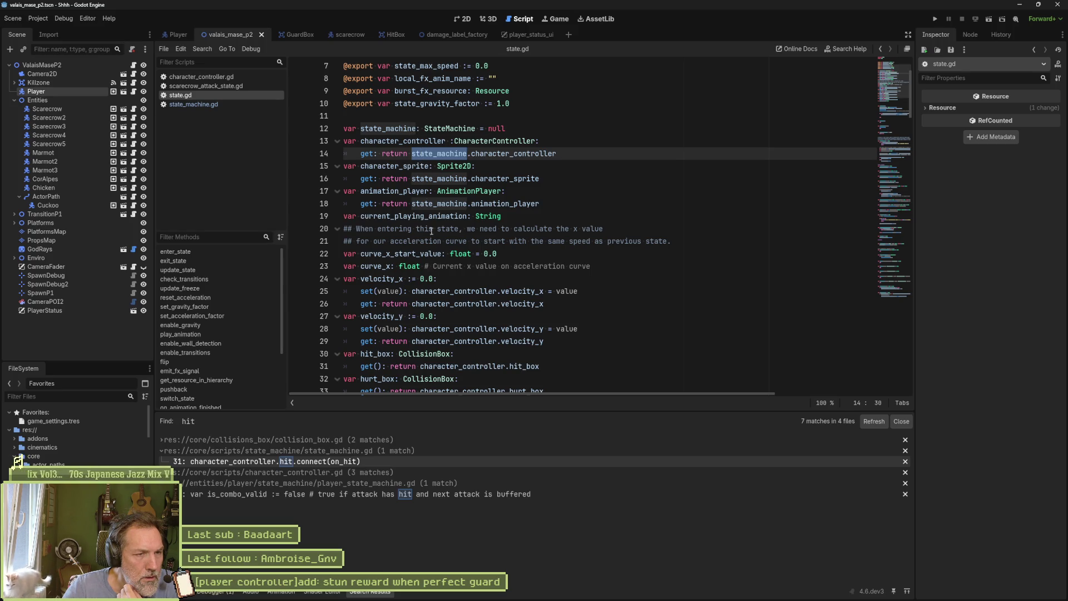
pyautogui.doubleClick(388, 129)
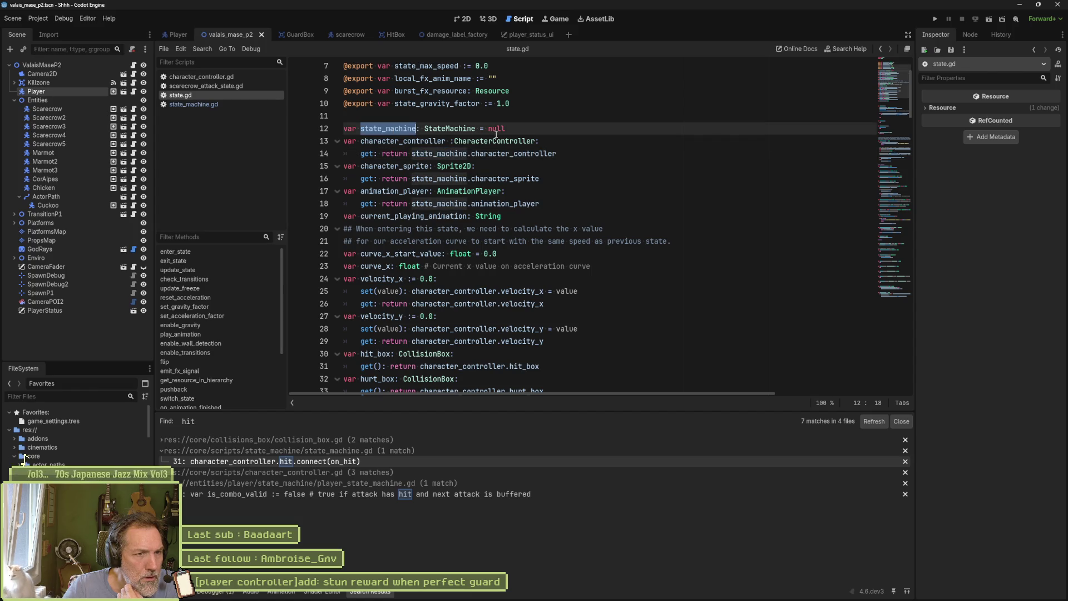
pyautogui.scroll(2, 495, 134)
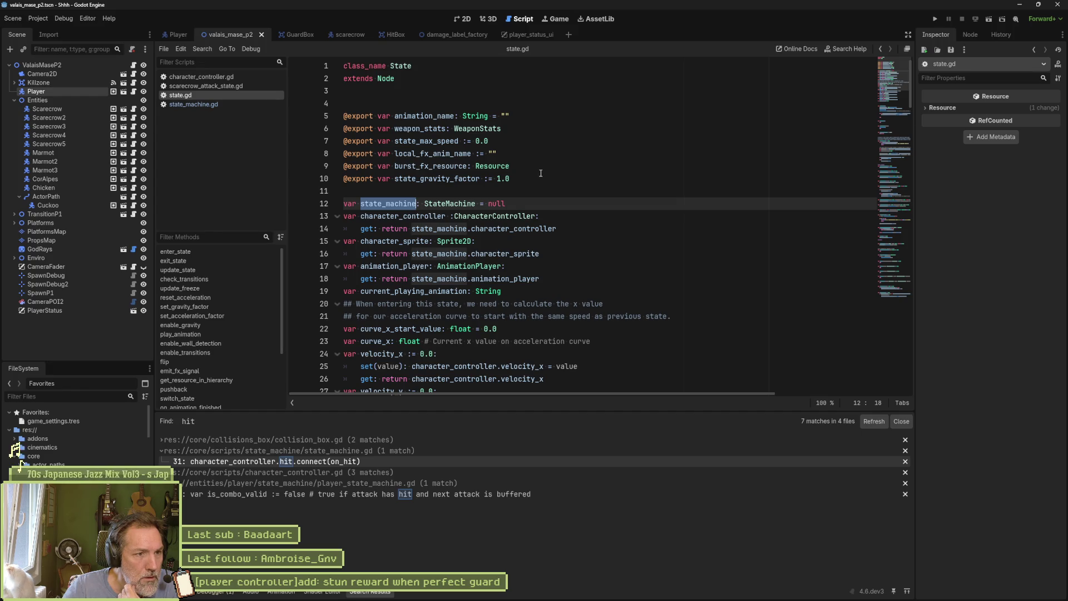
pyautogui.scroll(-1, 540, 173)
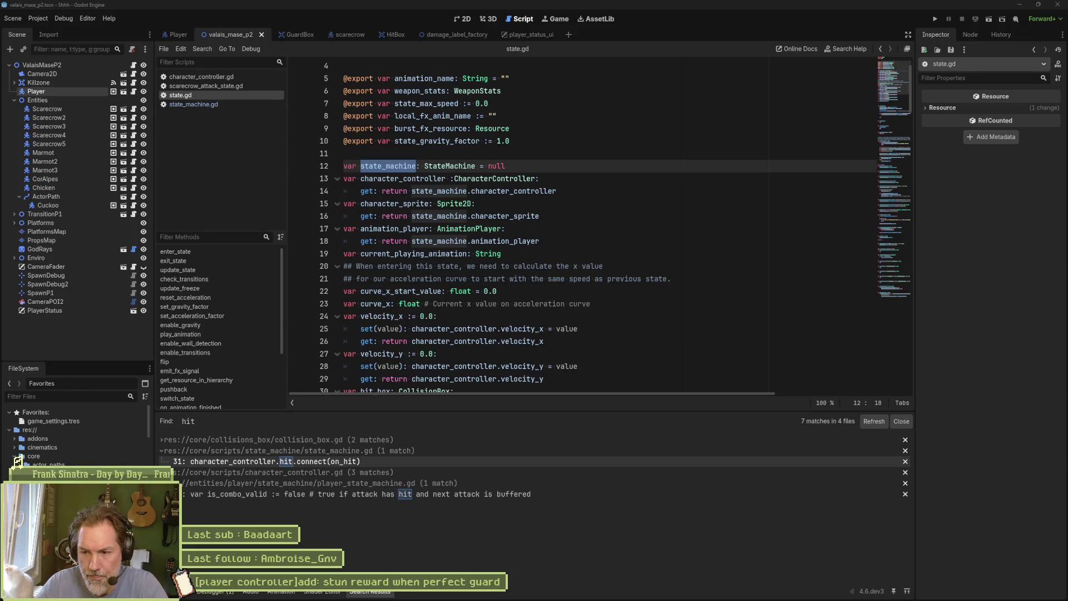
pyautogui.hotkey('alt', 'Tab')
pyautogui.hotkey('alt', 'Tab')
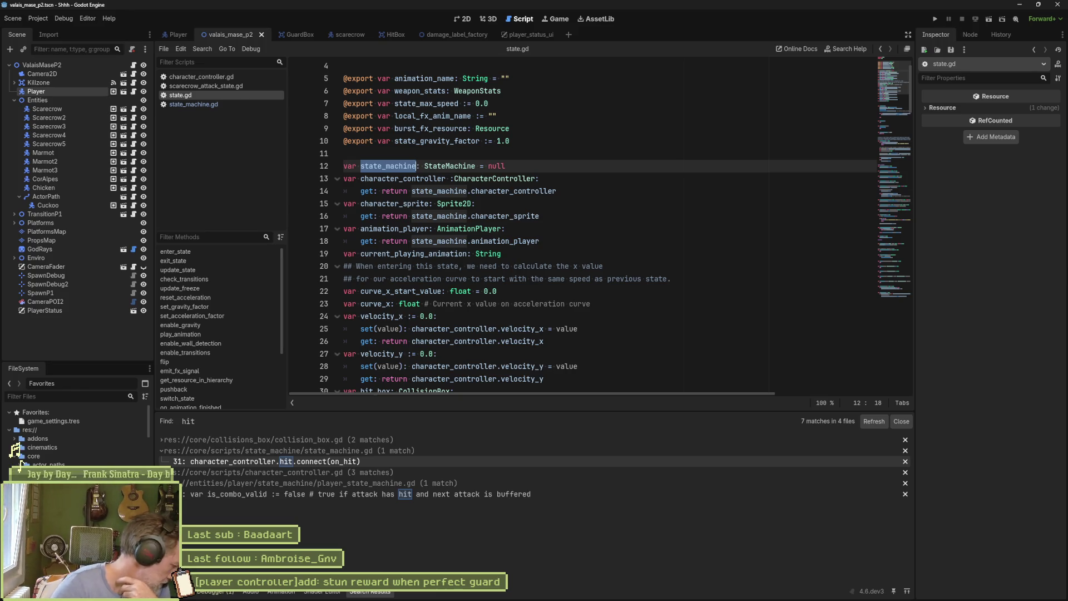
pyautogui.click(532, 229)
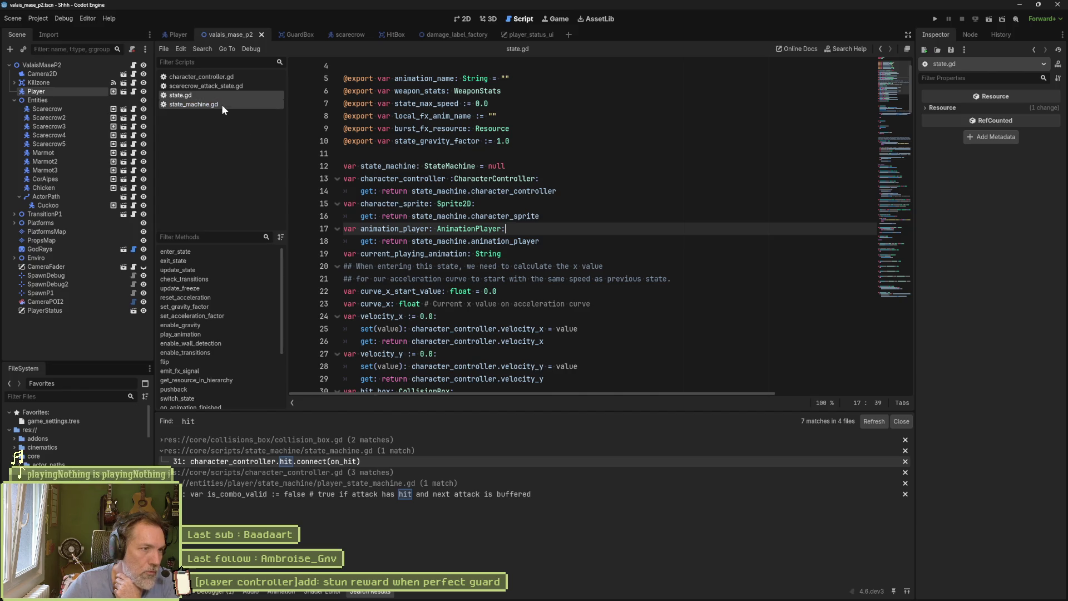
# Delete the perfect_guard connection line from _ready in state_machine.gd
pyautogui.click(221, 79)
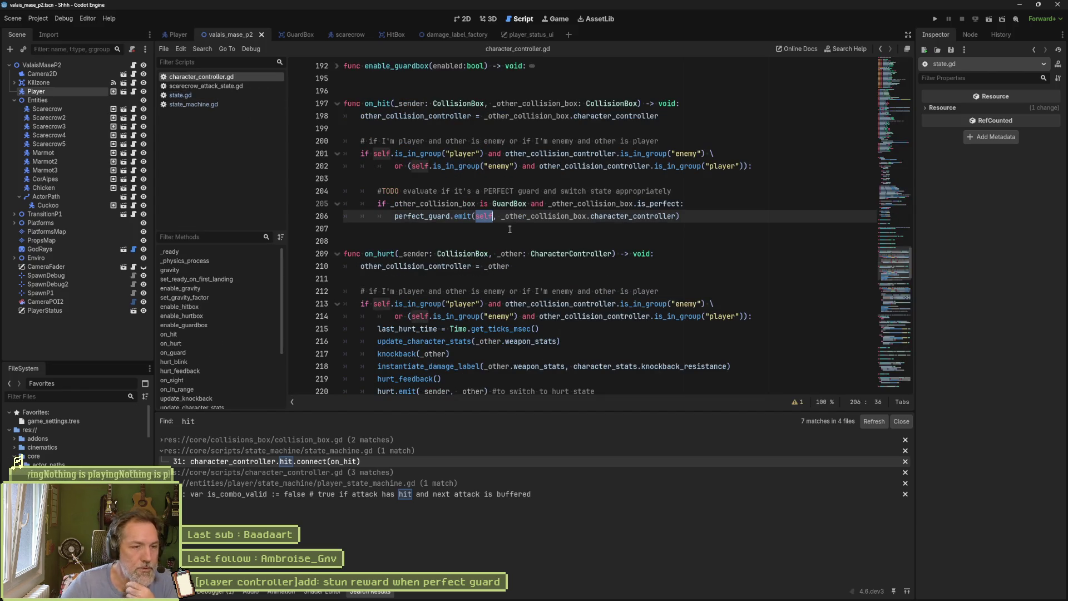
pyautogui.click(196, 104)
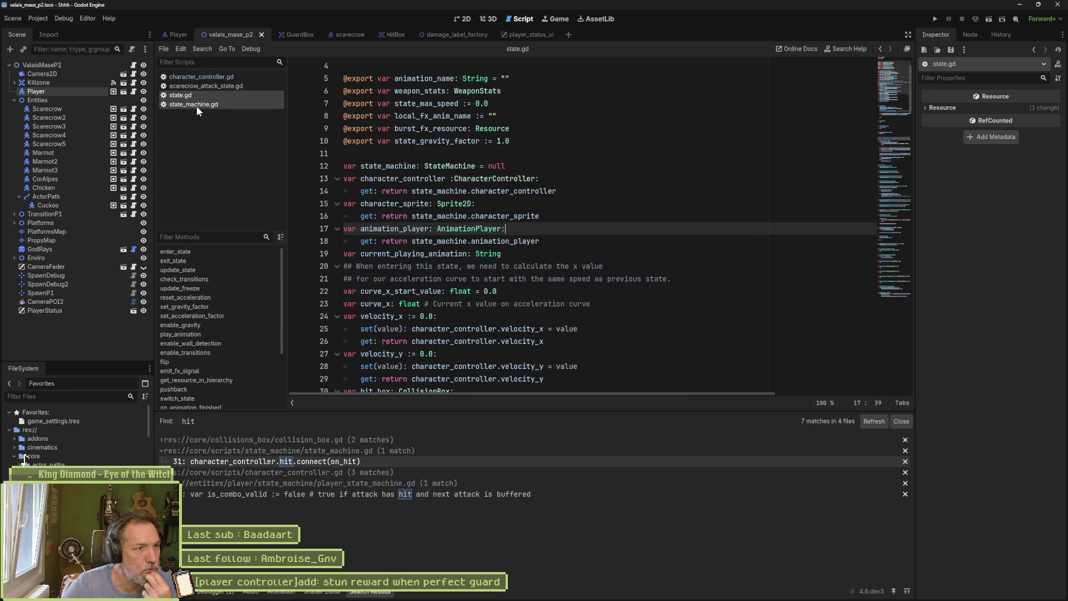
pyautogui.scroll(4, 573, 223)
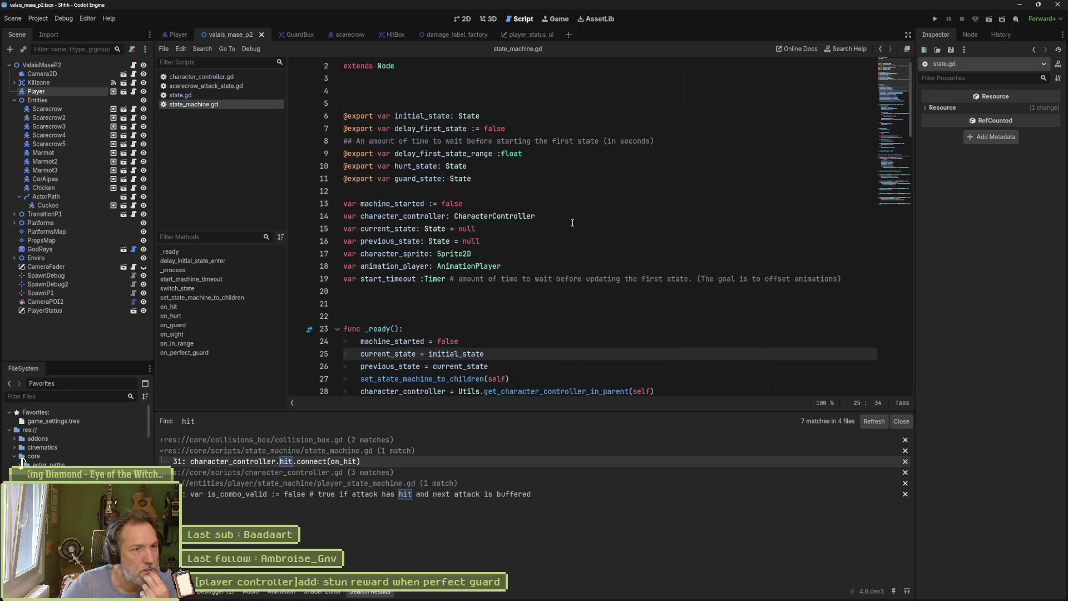
pyautogui.scroll(-5, 572, 223)
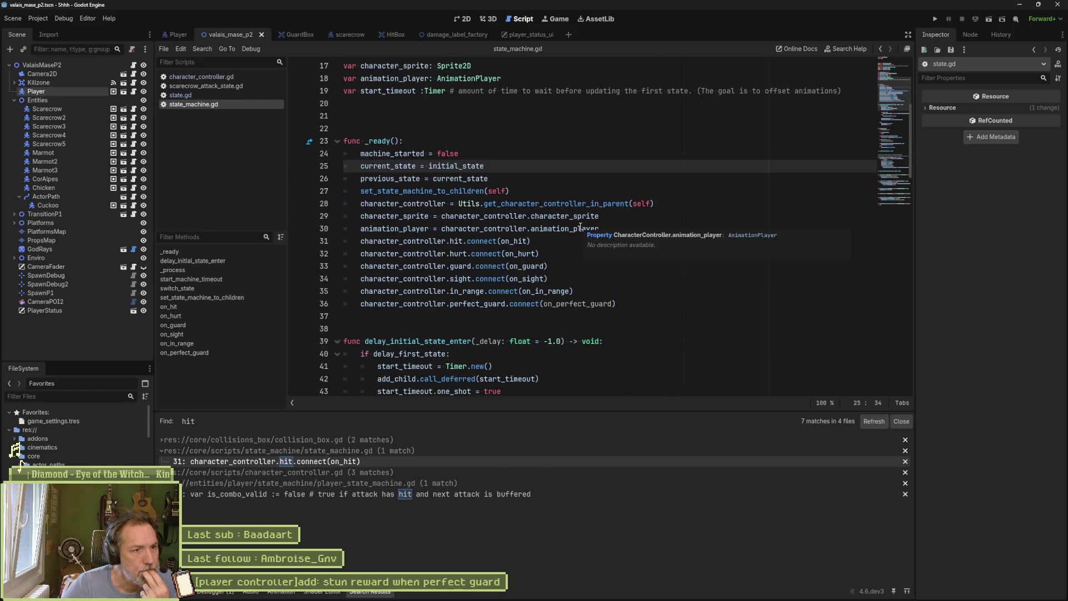
pyautogui.moveTo(640, 304); pyautogui.dragTo(648, 289)
pyautogui.hotkey('ctrl', 'c')
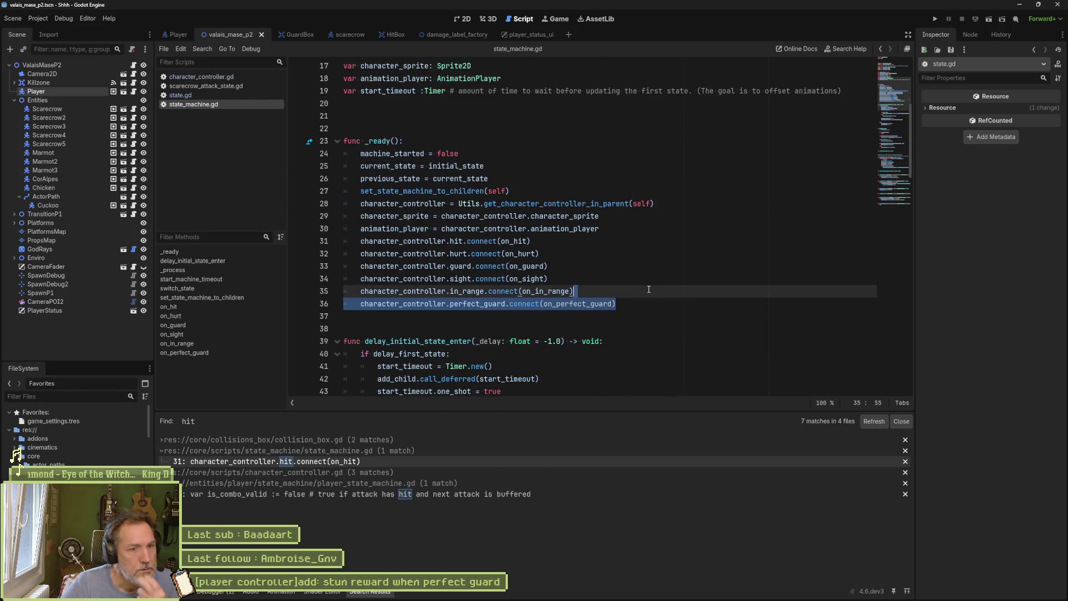
pyautogui.press('Delete')
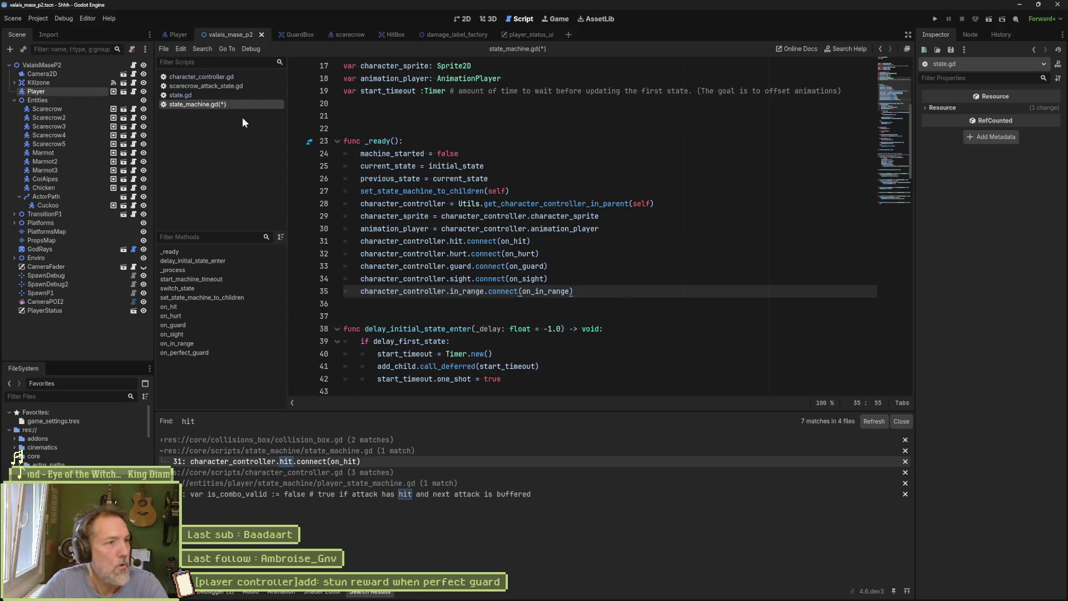
# In state.gd, insert blank lines above enter_state for a new function
pyautogui.click(180, 95)
pyautogui.scroll(-7, 532, 222)
pyautogui.scroll(-1, 532, 221)
pyautogui.click(520, 203)
pyautogui.press('Return')
pyautogui.press('Return')
# Add a _ready function to state.gd containing character_controller.perfect_guard.connect(on_perfect_guard)
pyautogui.press('Up')
pyautogui.press('Up')
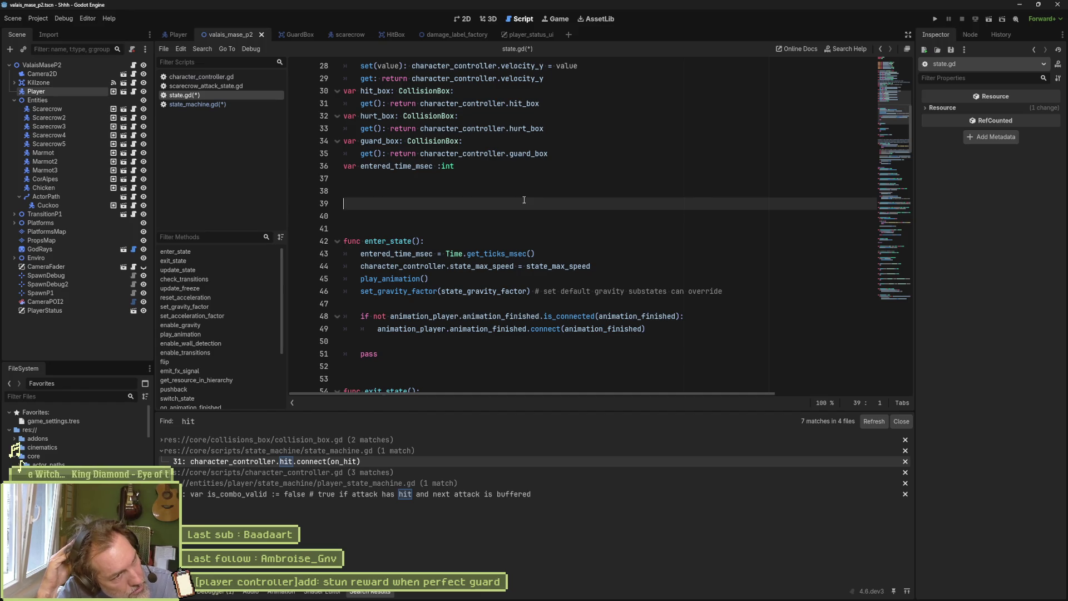
pyautogui.press('Return')
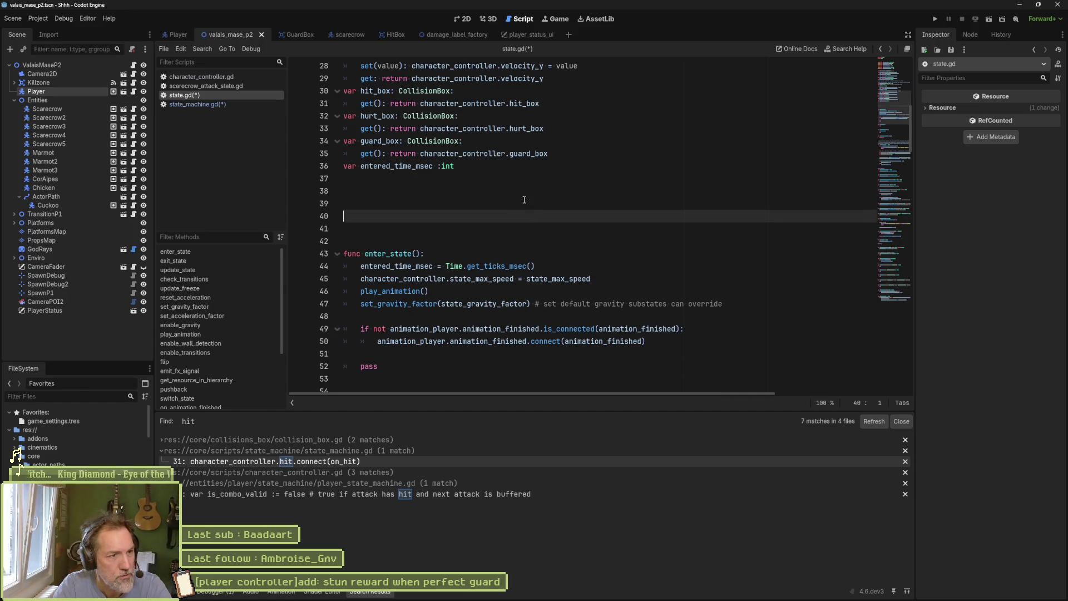
pyautogui.write('func _re')
pyautogui.press('Return')
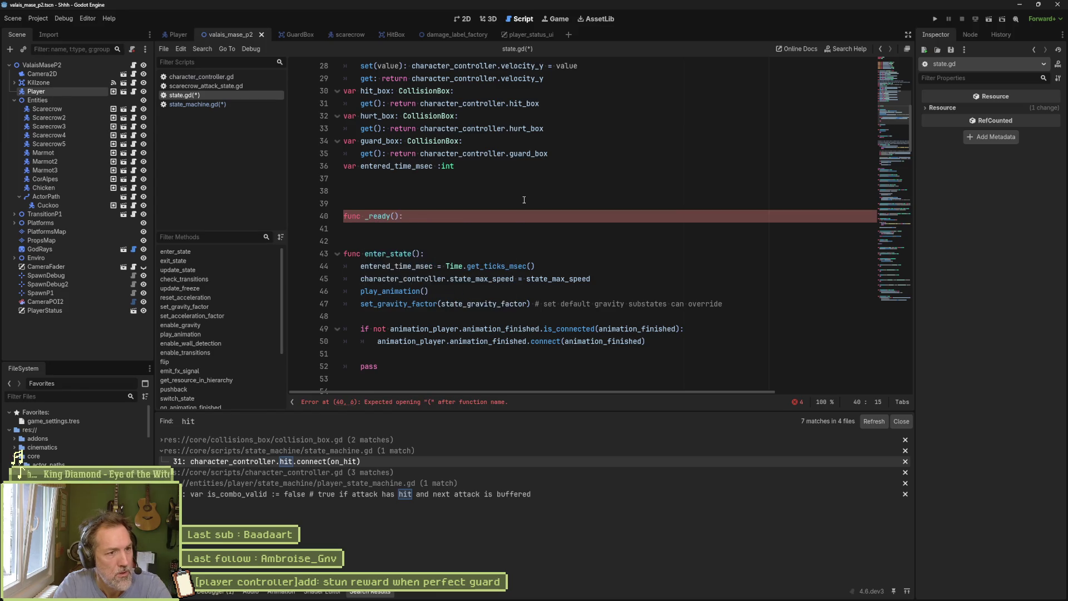
pyautogui.press('Return')
pyautogui.hotkey('ctrl', 'v')
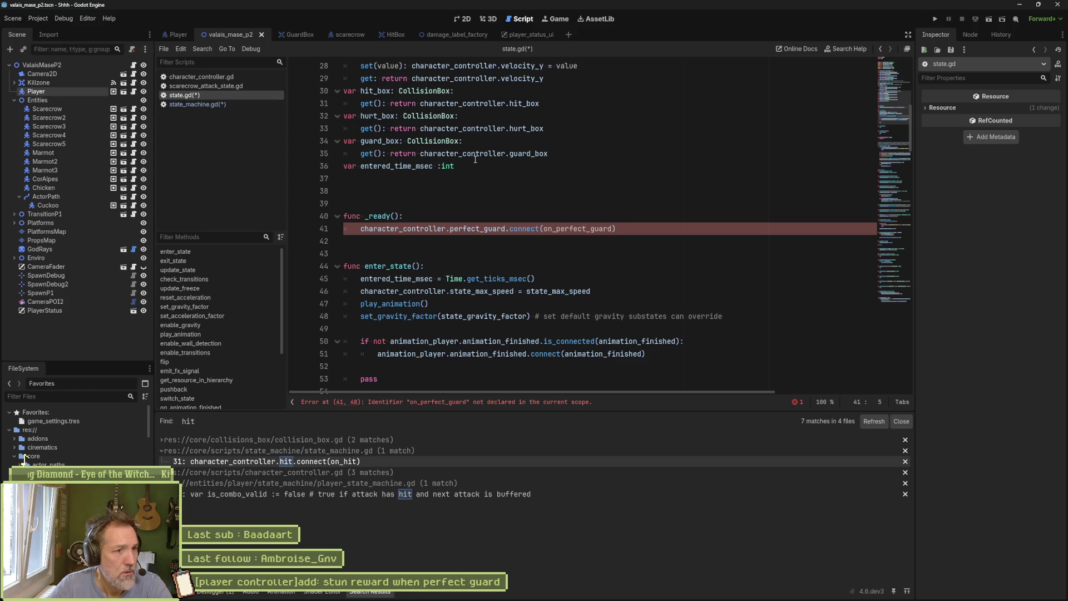
# Select and copy the on_perfect_guard stub from state_machine.gd, then return to state.gd
pyautogui.moveTo(439, 230)
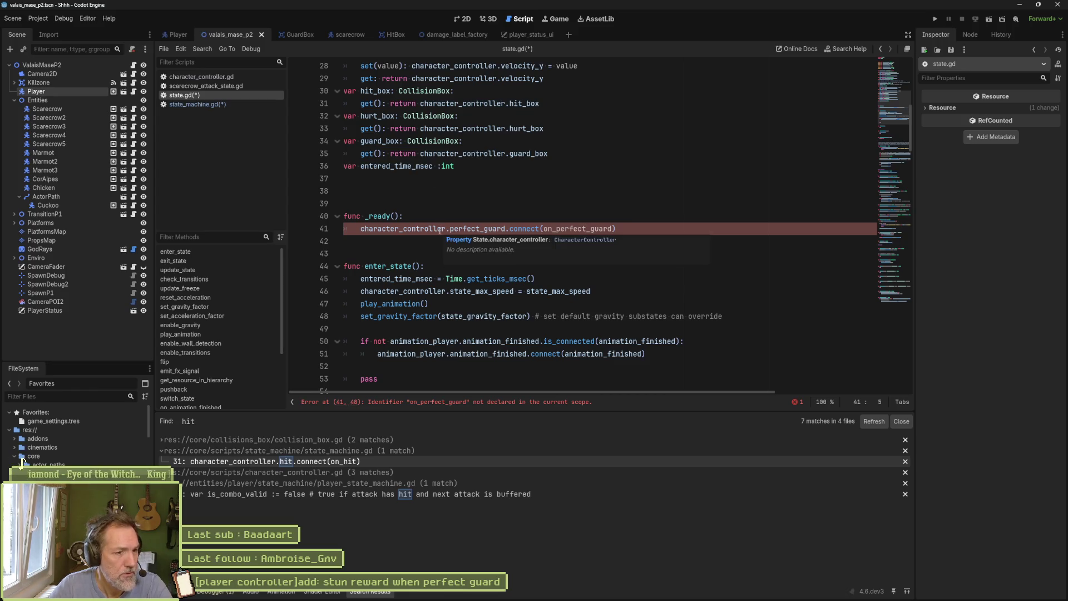
pyautogui.click(229, 105)
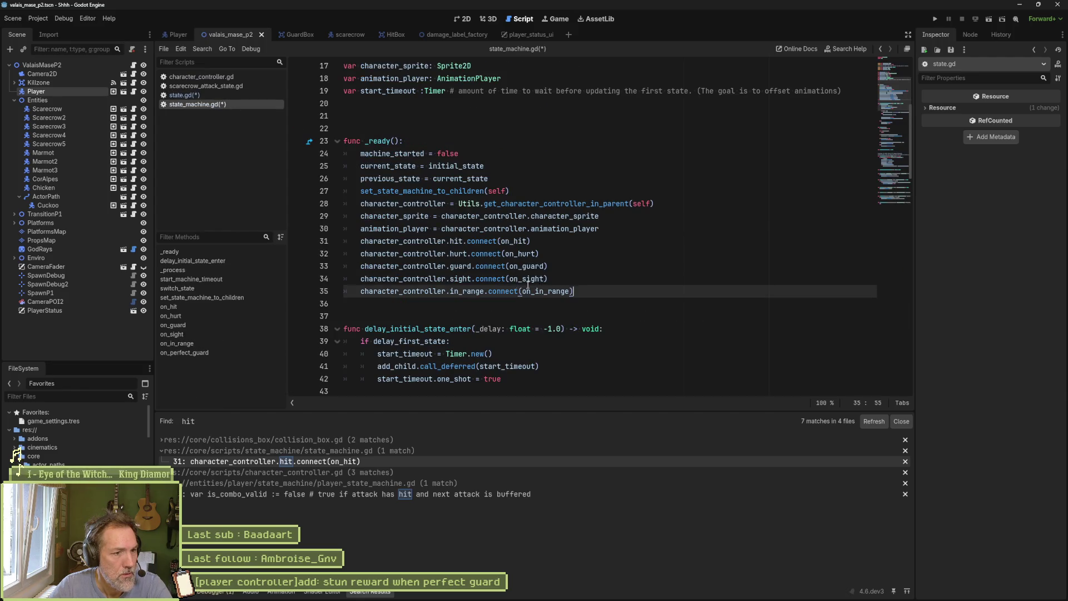
pyautogui.click(262, 354)
pyautogui.click(431, 362)
pyautogui.moveTo(431, 362); pyautogui.dragTo(340, 354)
pyautogui.hotkey('ctrl', 'c')
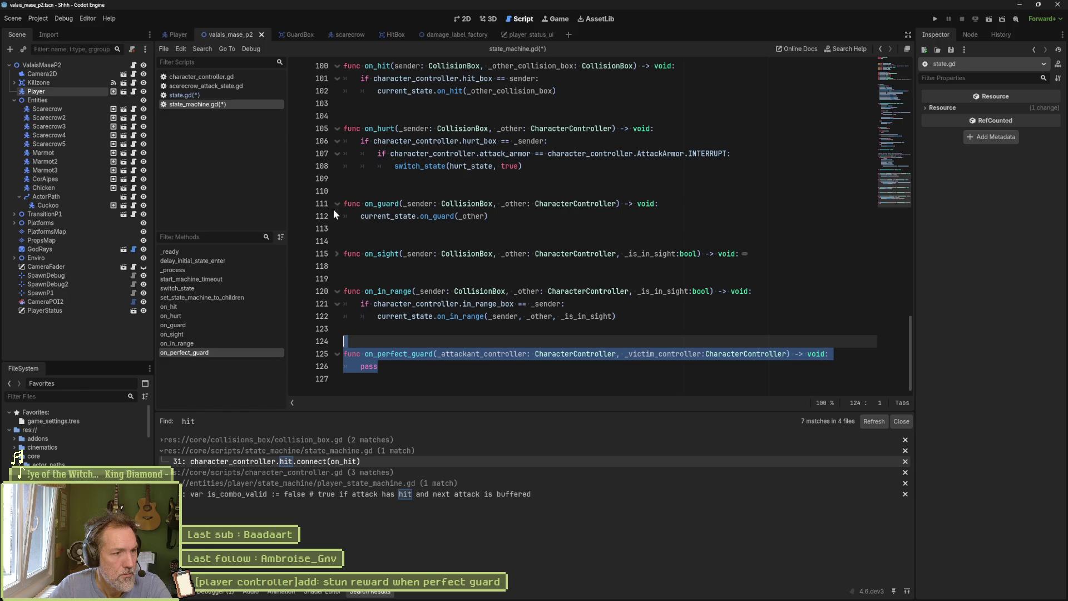
pyautogui.click(213, 94)
pyautogui.scroll(-10, 412, 259)
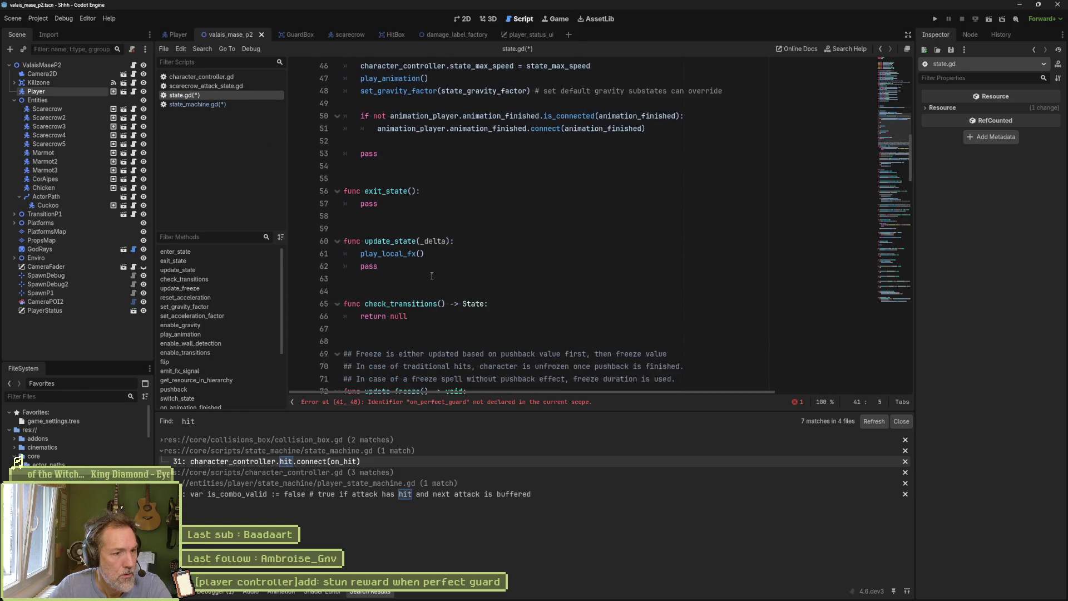
# Fold all functions in state.gd, briefly expand on_guard, then return to state_machine.gd
pyautogui.hotkey('alt', '0')
pyautogui.scroll(-5, 435, 286)
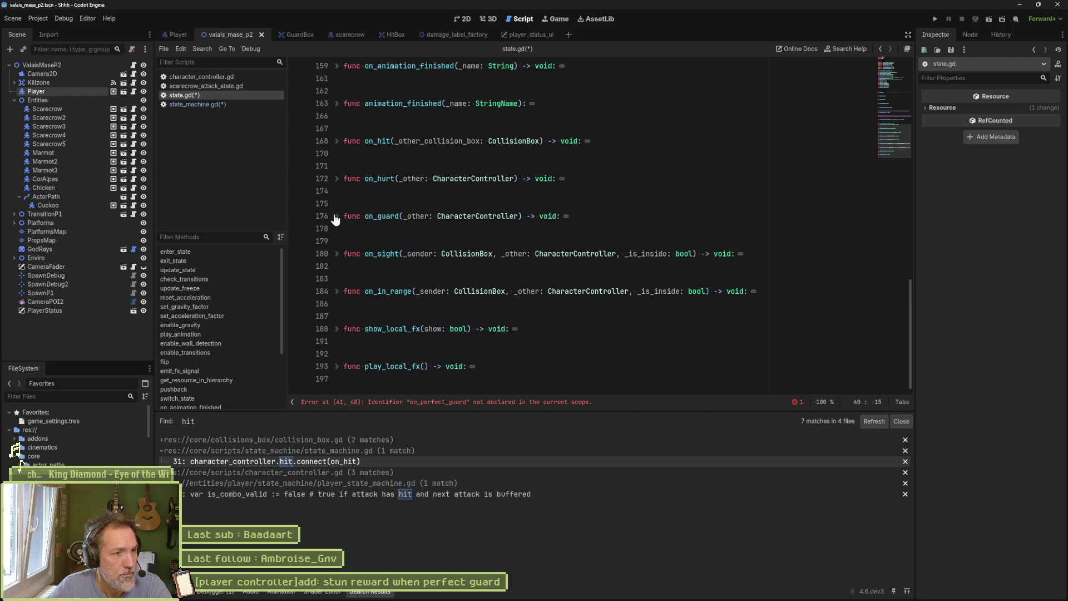
pyautogui.click(336, 217)
pyautogui.click(337, 217)
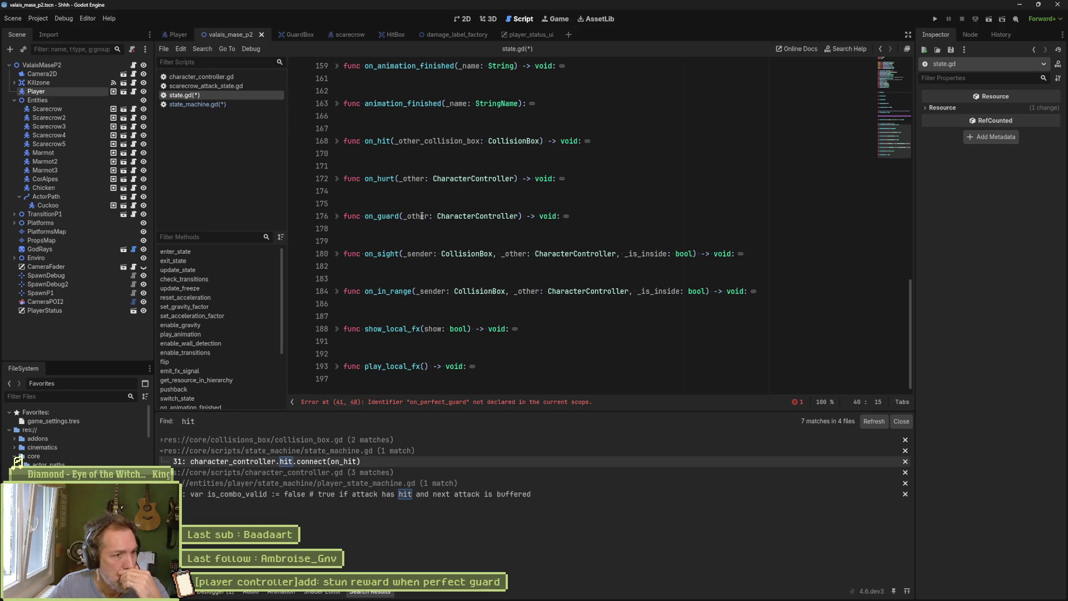
pyautogui.click(201, 106)
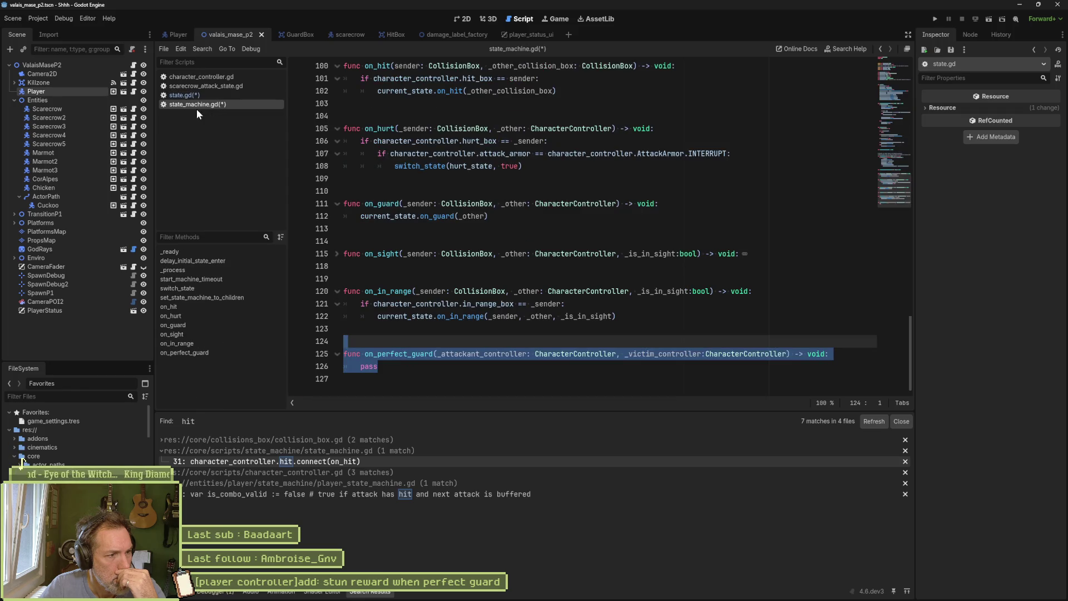
# Inspect the on_hurt, on_hit and current_state.on_guard(_other) forwarding calls, then return to state.gd after on_in_range
pyautogui.click(177, 316)
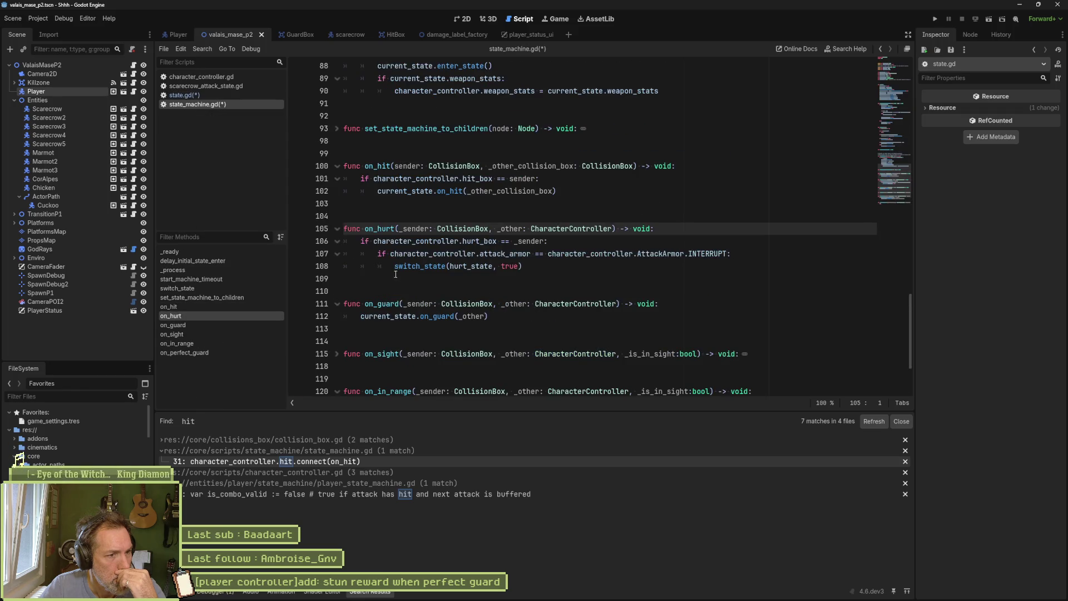
pyautogui.click(451, 191)
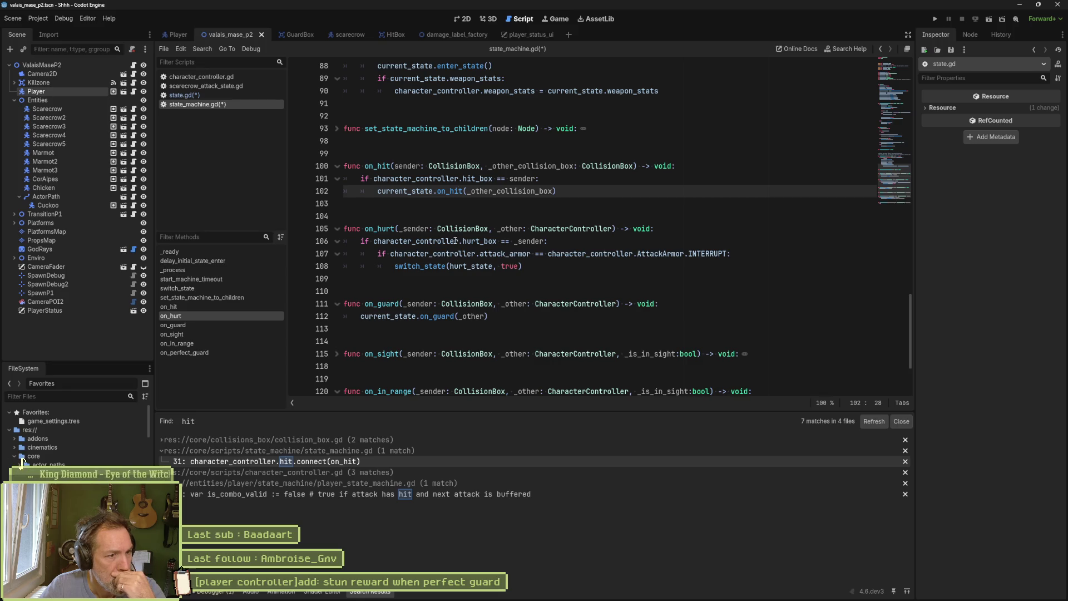
pyautogui.moveTo(361, 317); pyautogui.dragTo(489, 318)
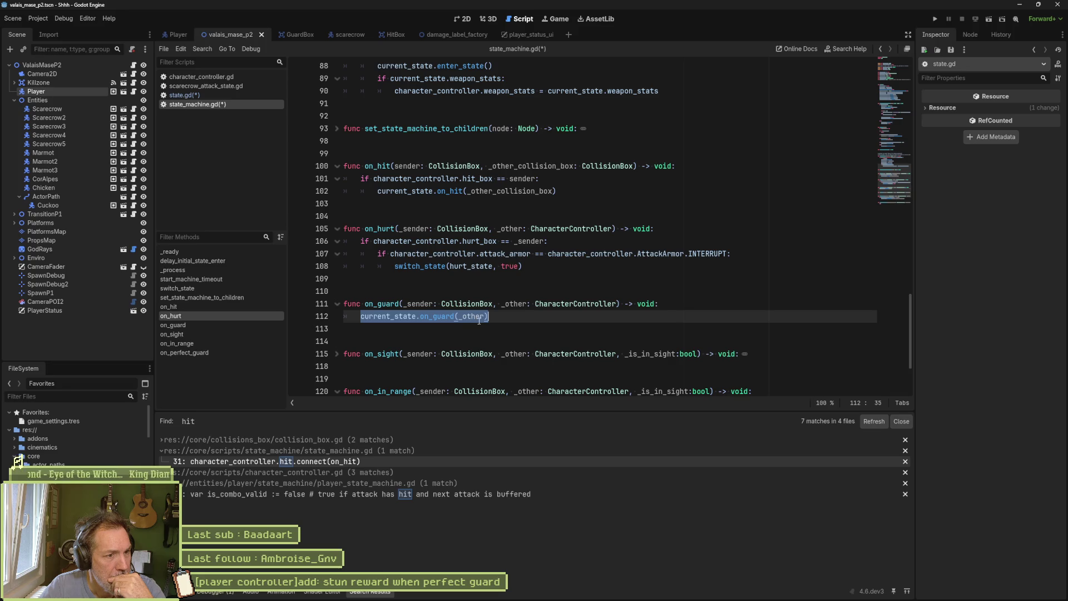
pyautogui.click(187, 96)
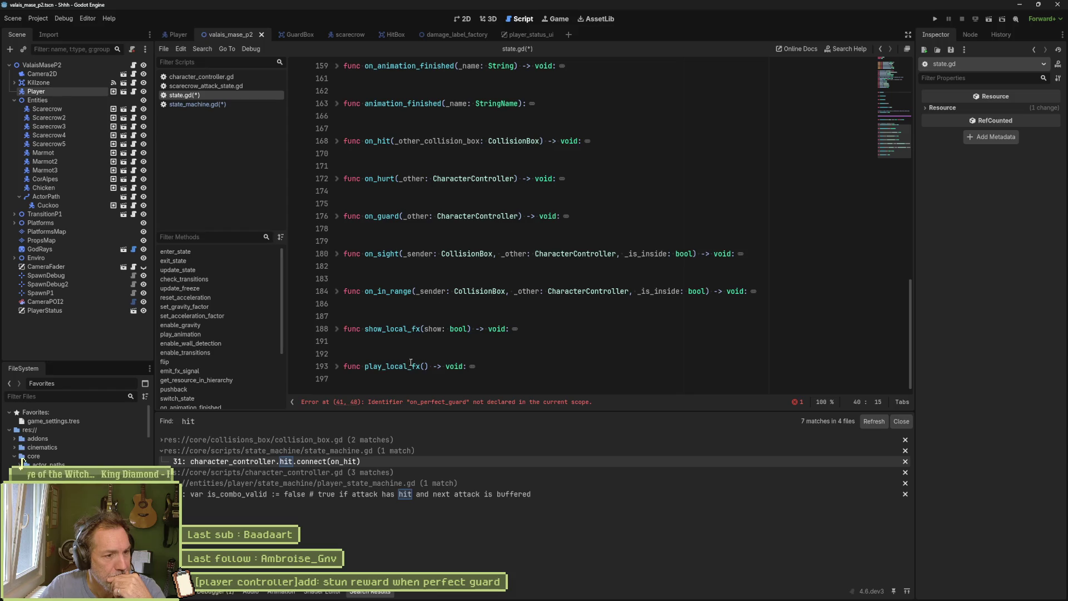
pyautogui.click(387, 305)
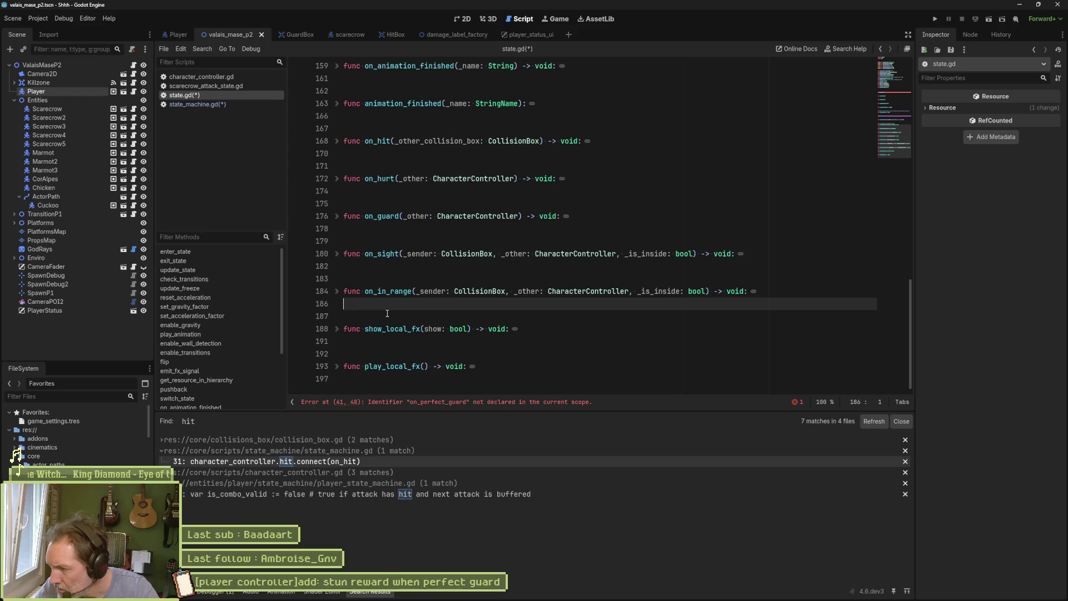
# Paste the on_perfect_guard stub after on_in_range in state.gd and select its pass
pyautogui.hotkey('ctrl', 'v')
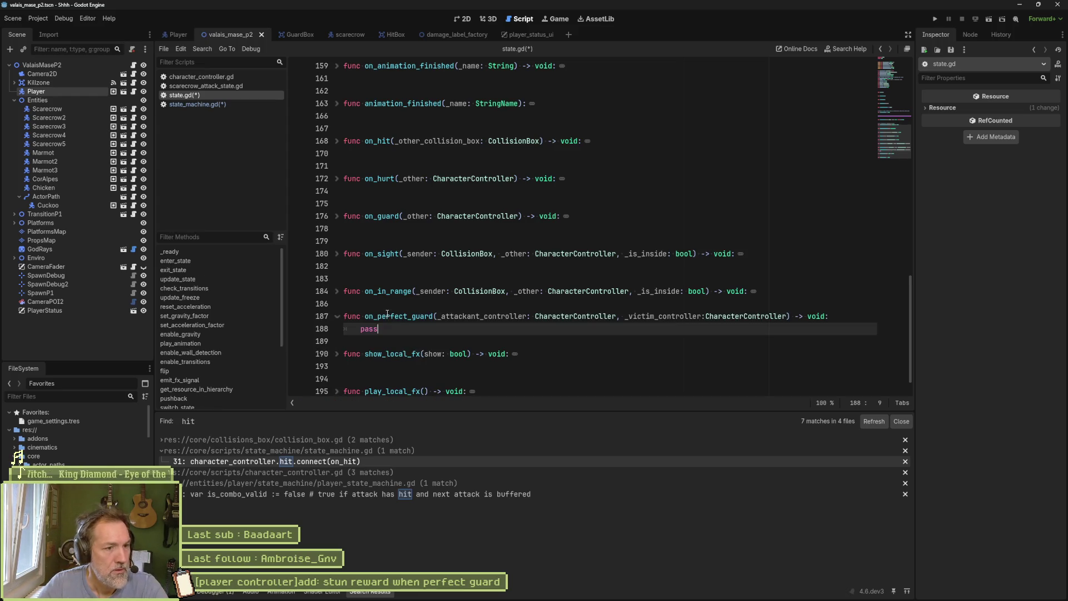
pyautogui.click(371, 305)
pyautogui.press('Return')
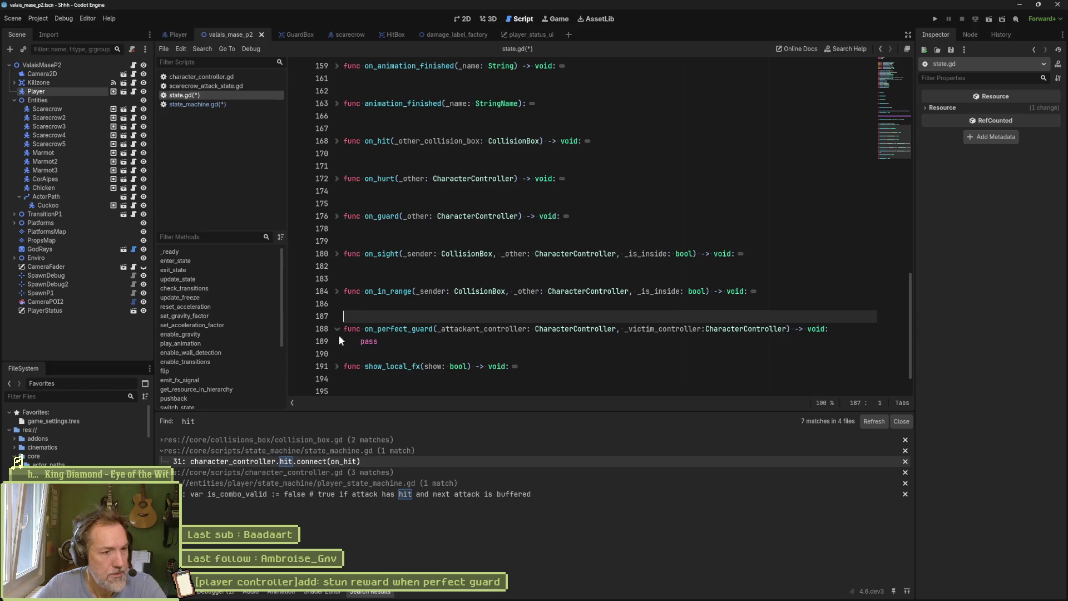
pyautogui.click(366, 341)
pyautogui.doubleClick(366, 341)
# Replace pass with print_debug of self, attacker and victim controllers, then save and run with F6
pyautogui.write('print_d')
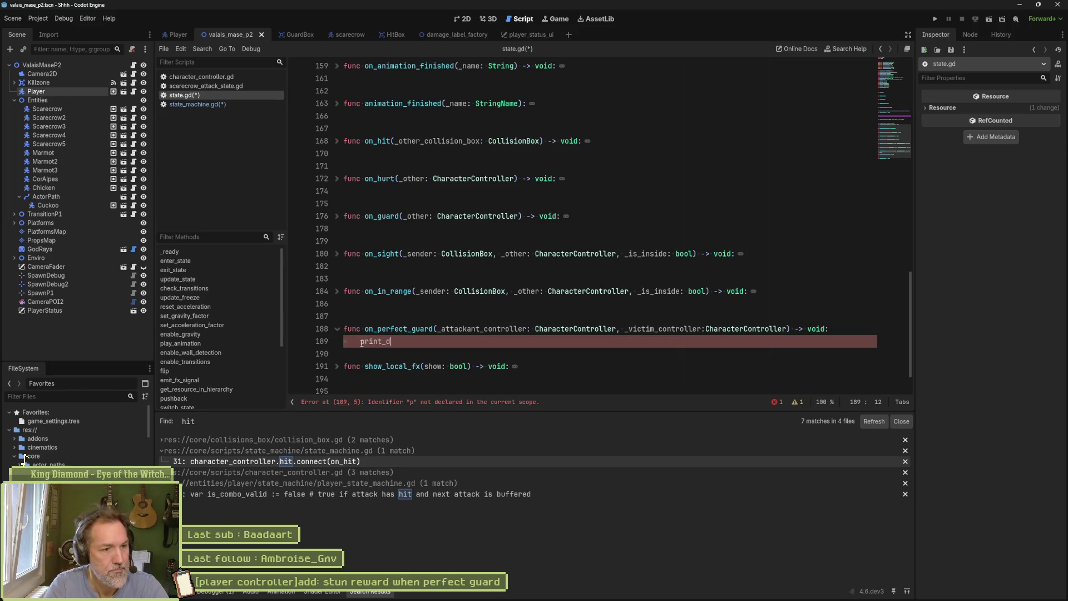
pyautogui.write('ebug(self, " ')
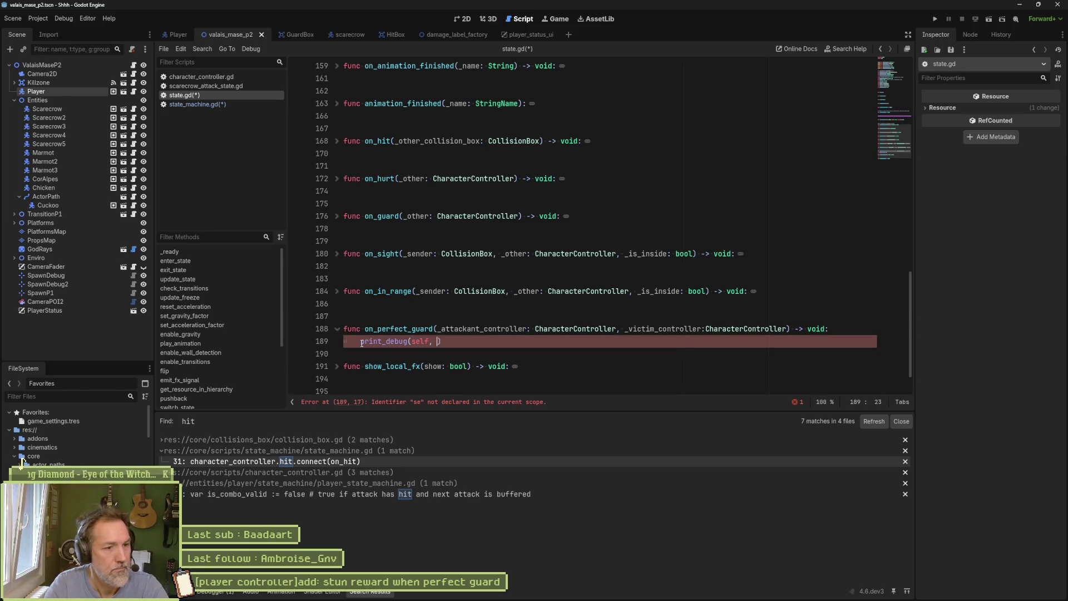
pyautogui.write('on perfect guar')
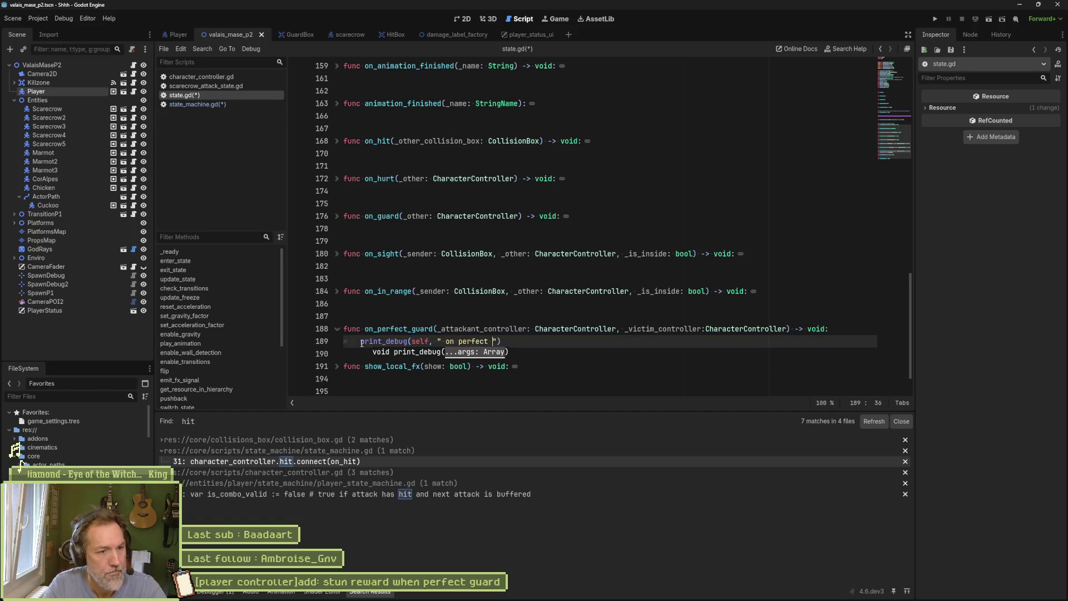
pyautogui.write('d')
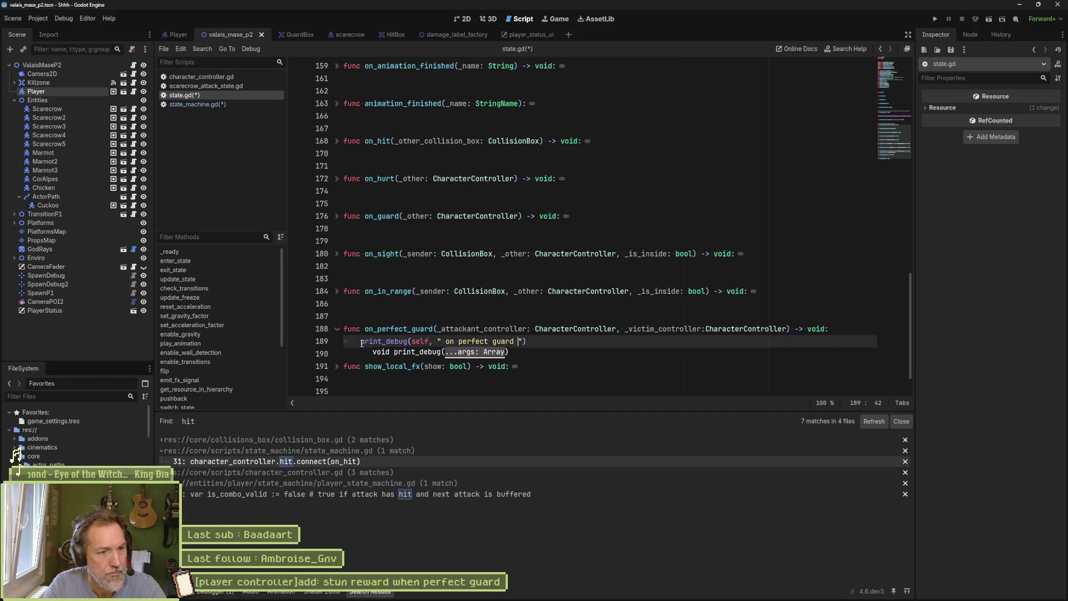
pyautogui.press('Up')
pyautogui.hotkey('ctrl', 'Left')
pyautogui.press('Down')
pyautogui.hotkey('ctrl', 'Right')
pyautogui.hotkey('ctrl', 'Right')
pyautogui.hotkey('ctrl', 'Right')
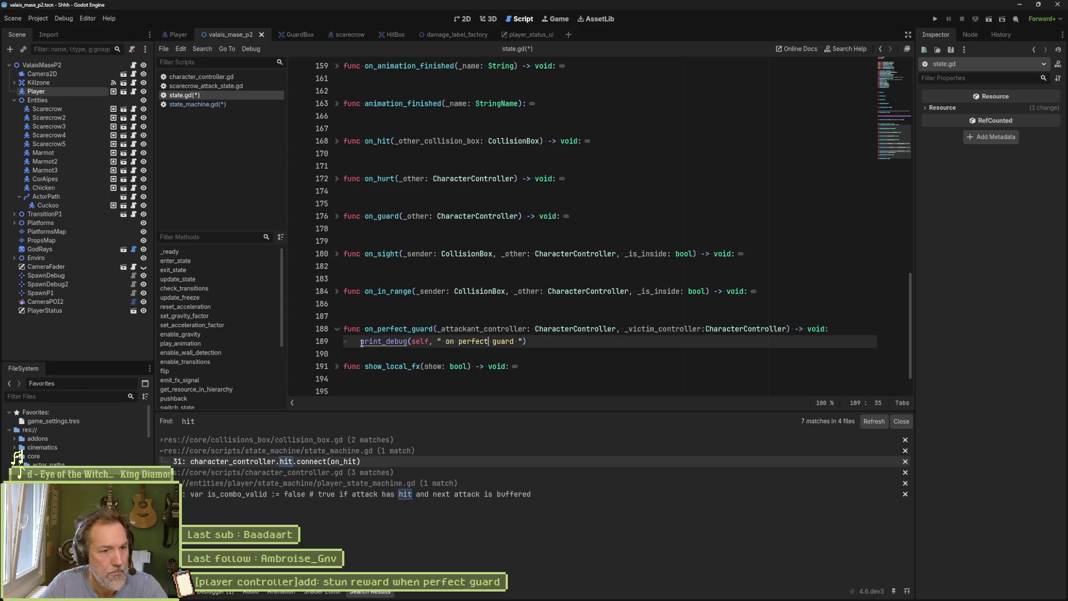
pyautogui.write('_attakant_controller: ", _attakant_controller, ')
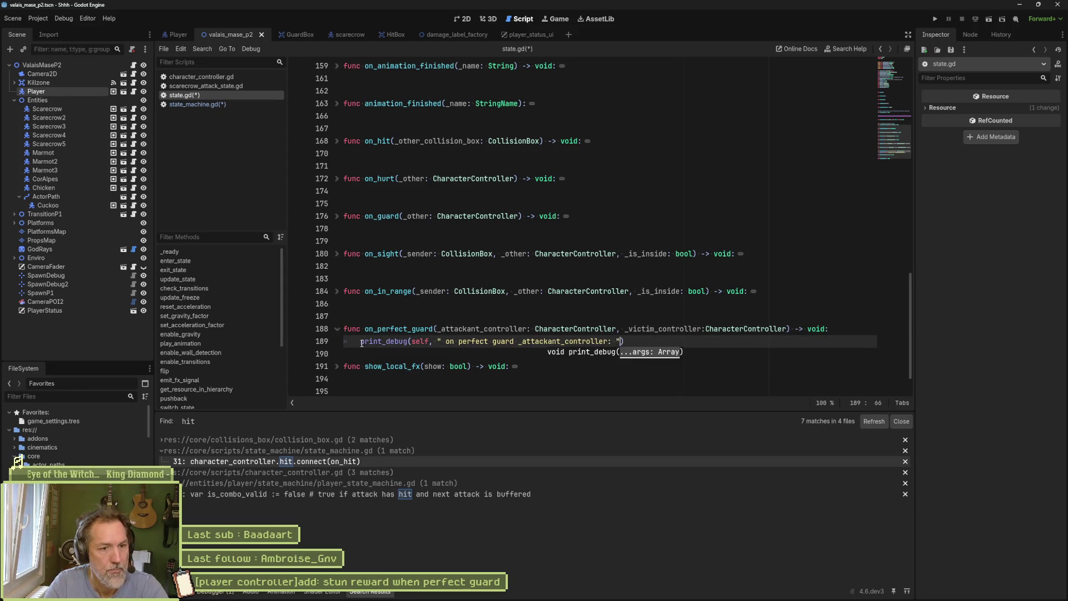
pyautogui.write('"')
pyautogui.press('Up')
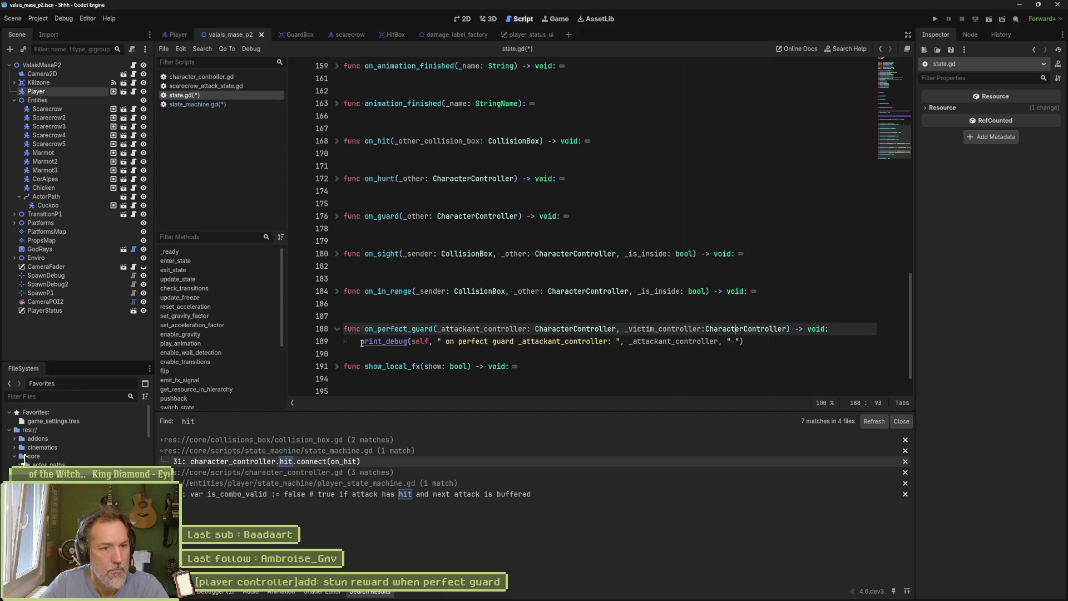
pyautogui.hotkey('ctrl', 'shift', 'Right')
pyautogui.press('Down')
pyautogui.hotkey('ctrl', 'Right')
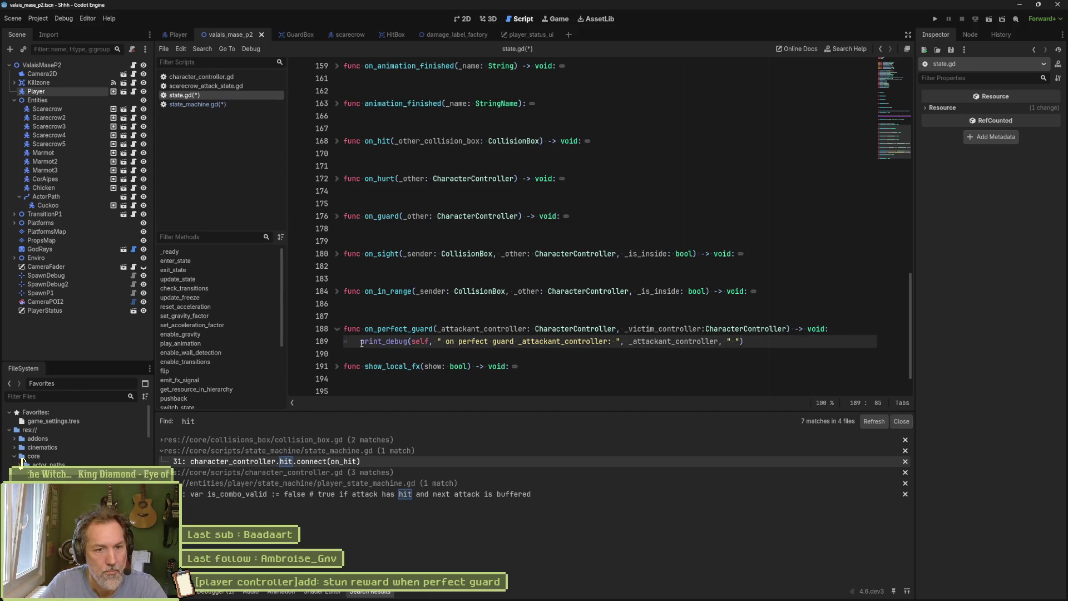
pyautogui.write('_victim_controller: ", _victim_controller')
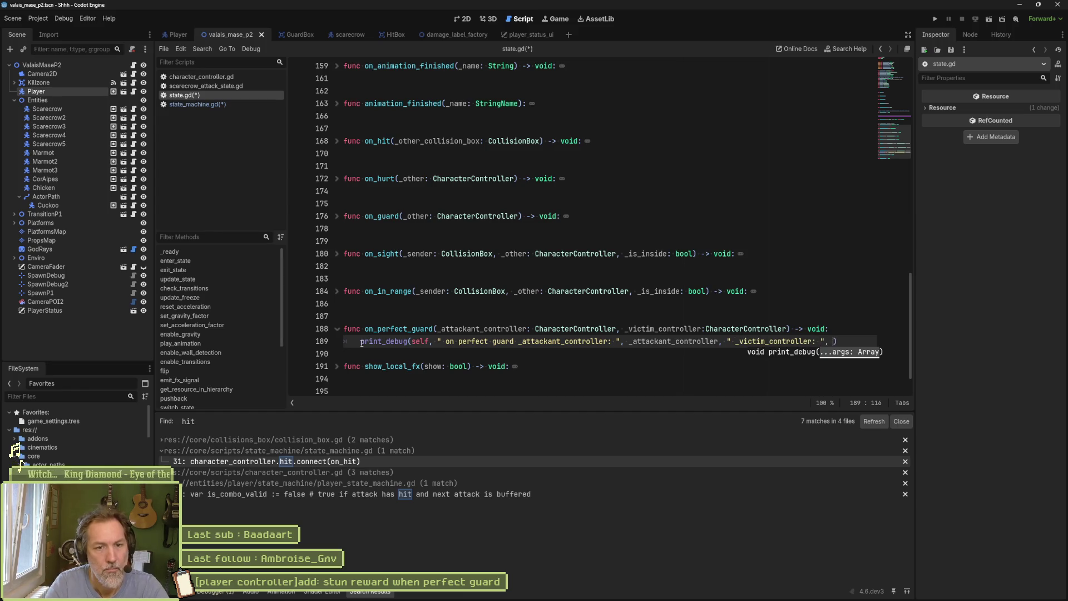
pyautogui.hotkey('ctrl', 's')
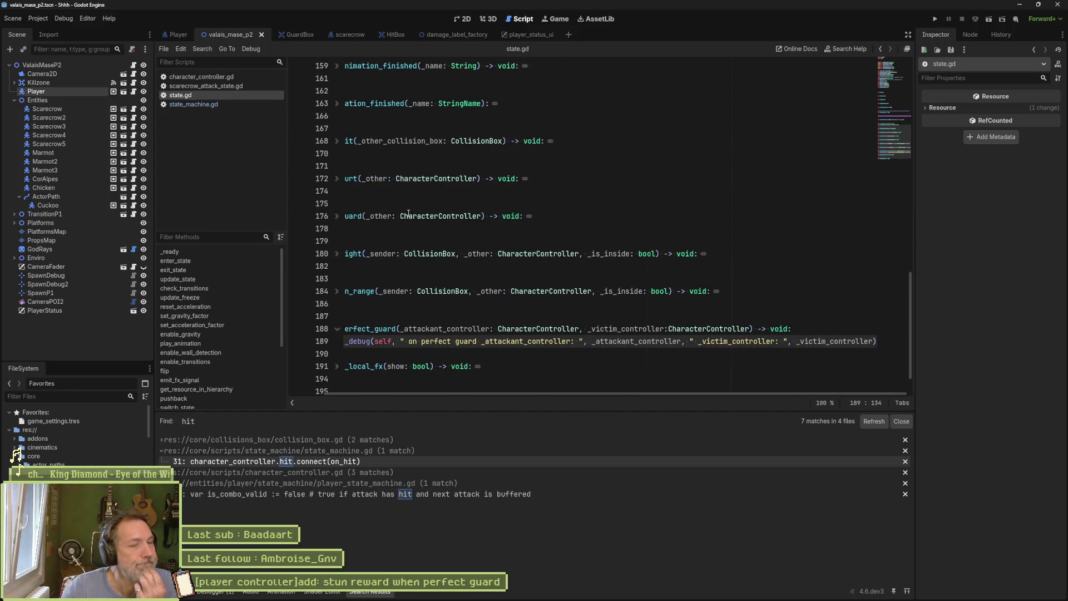
pyautogui.press('F6')
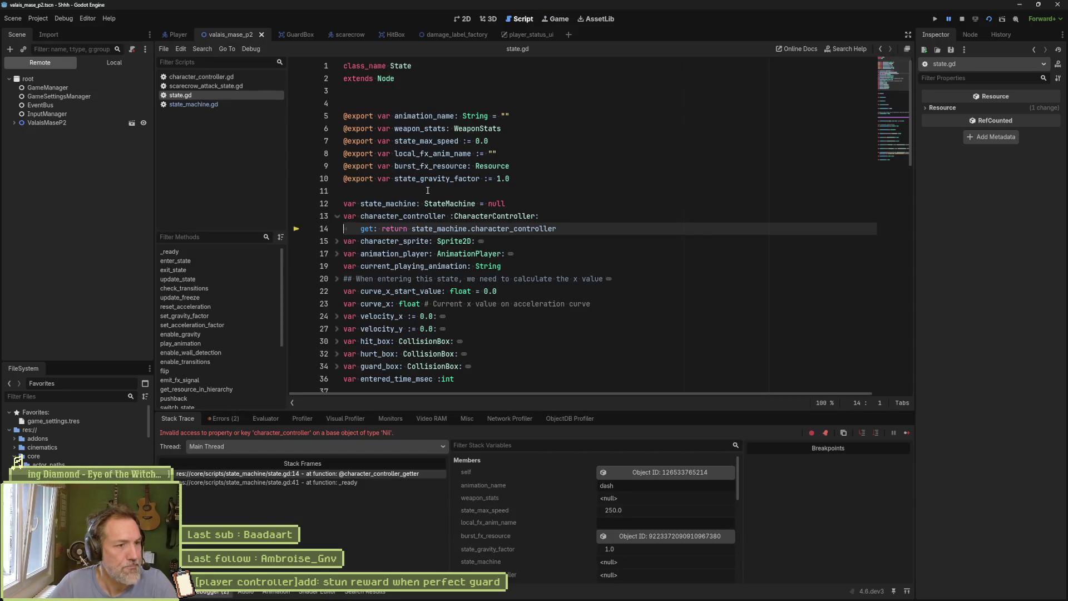
pyautogui.moveTo(498, 268)
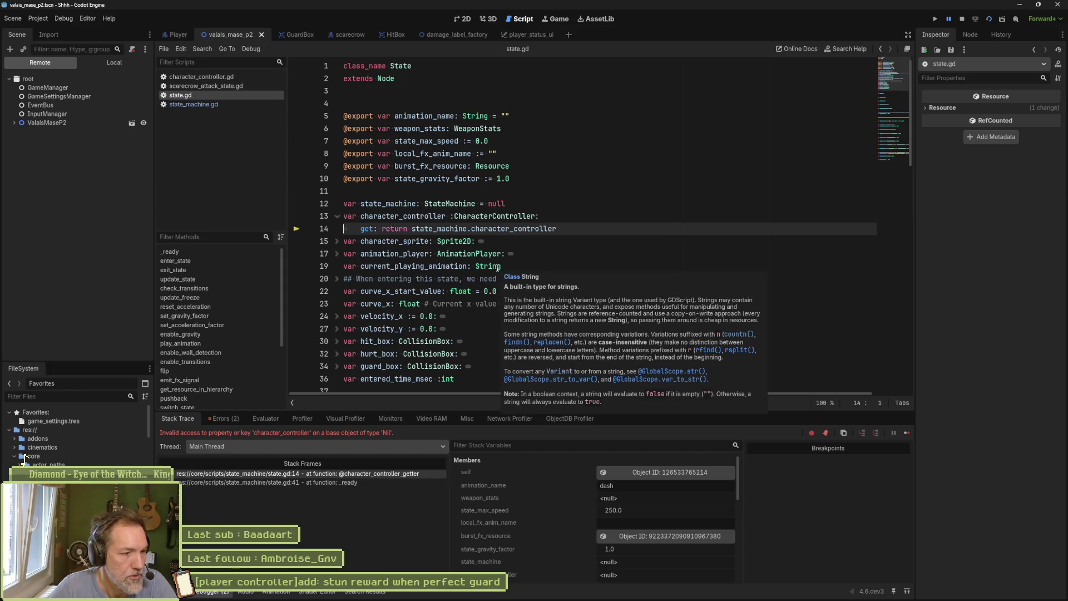
pyautogui.click(342, 482)
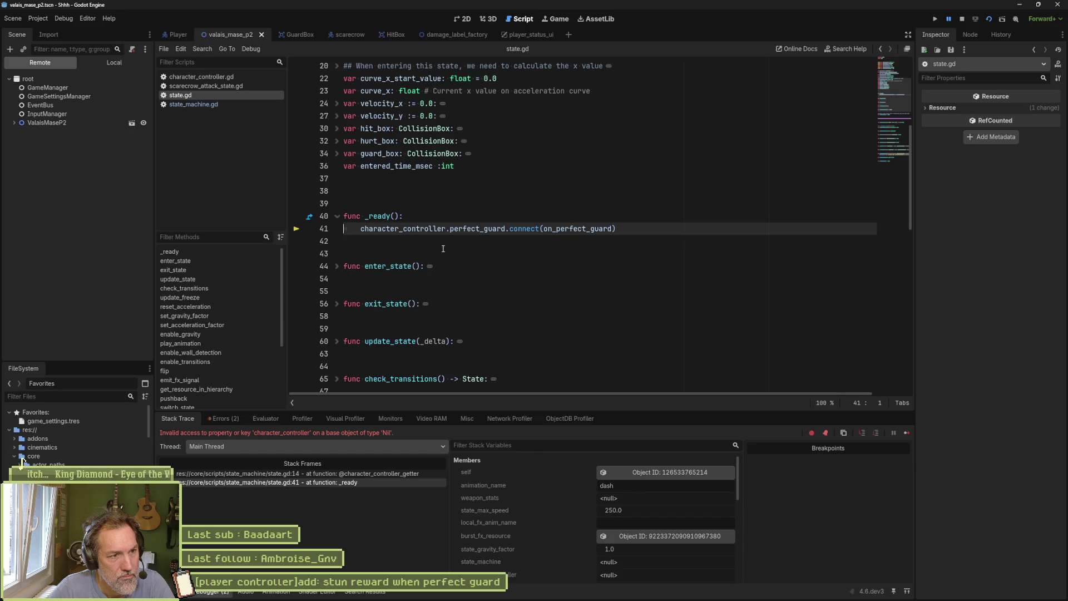
pyautogui.doubleClick(437, 229)
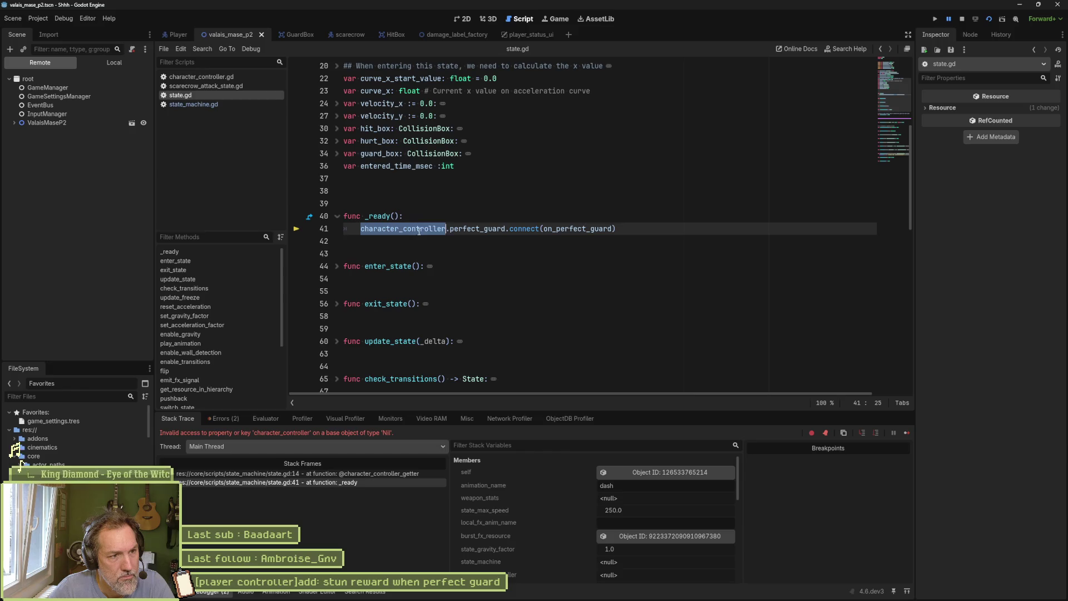
pyautogui.scroll(6, 436, 239)
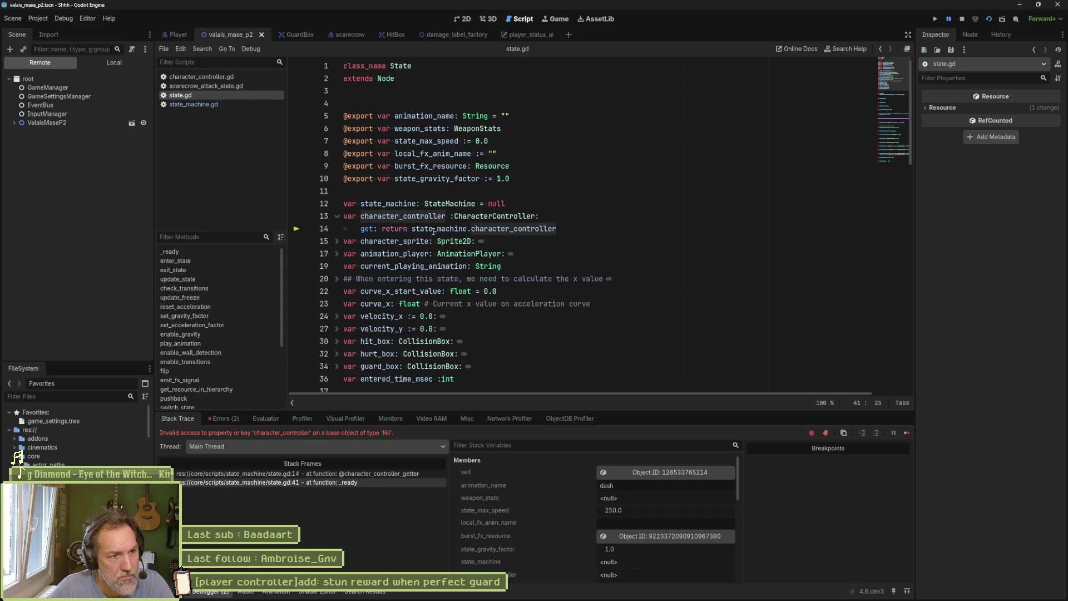
pyautogui.moveTo(428, 229)
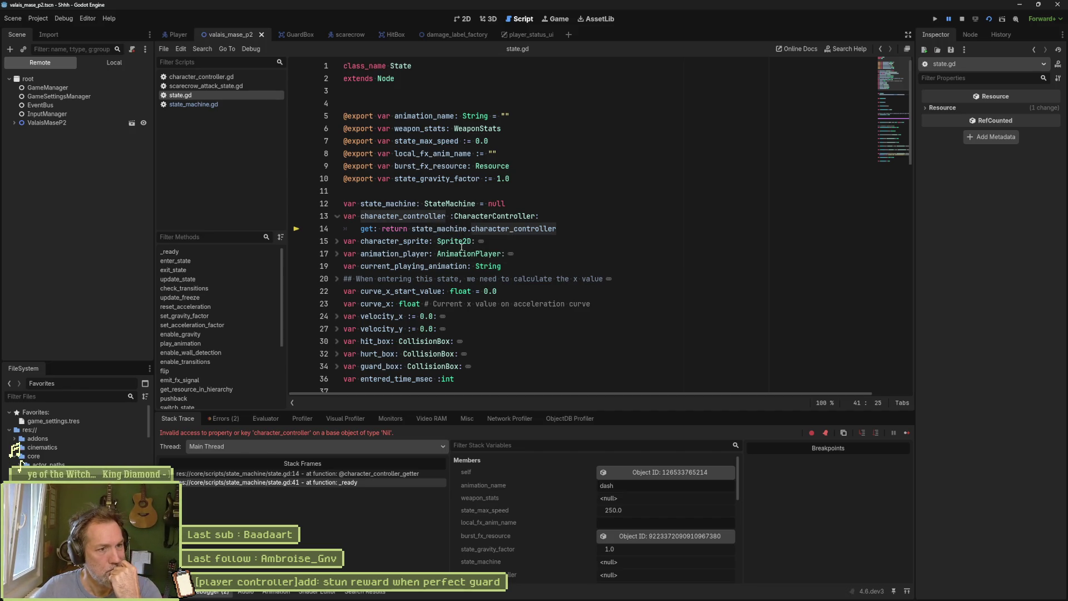
pyautogui.moveTo(461, 248)
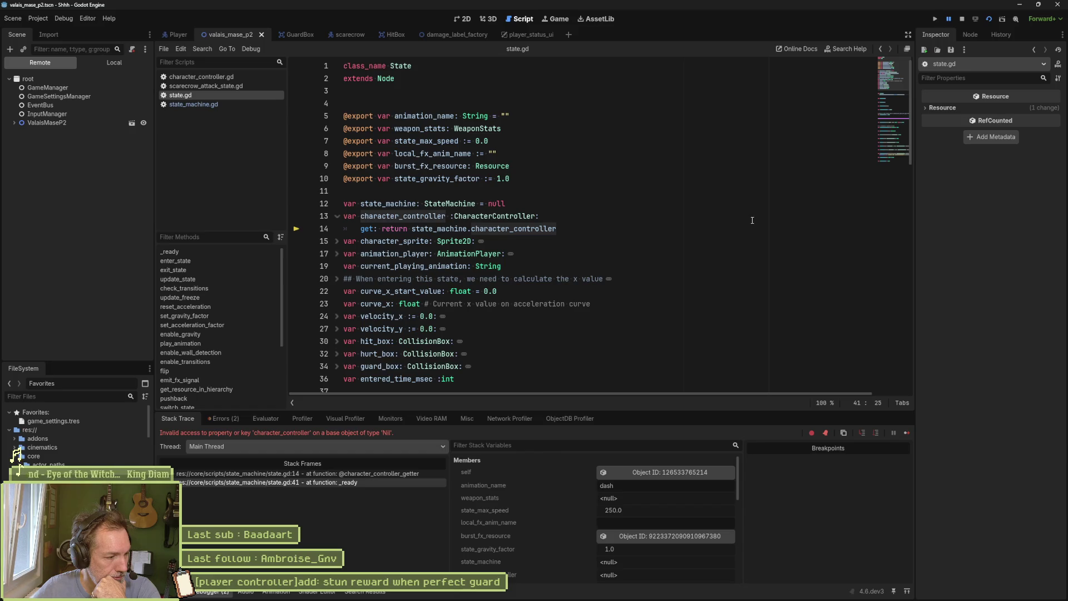
# Copy line 28, character_controller = Utils.get_character_controller_in_parent(self), from state_machine.gd's _ready
pyautogui.click(228, 105)
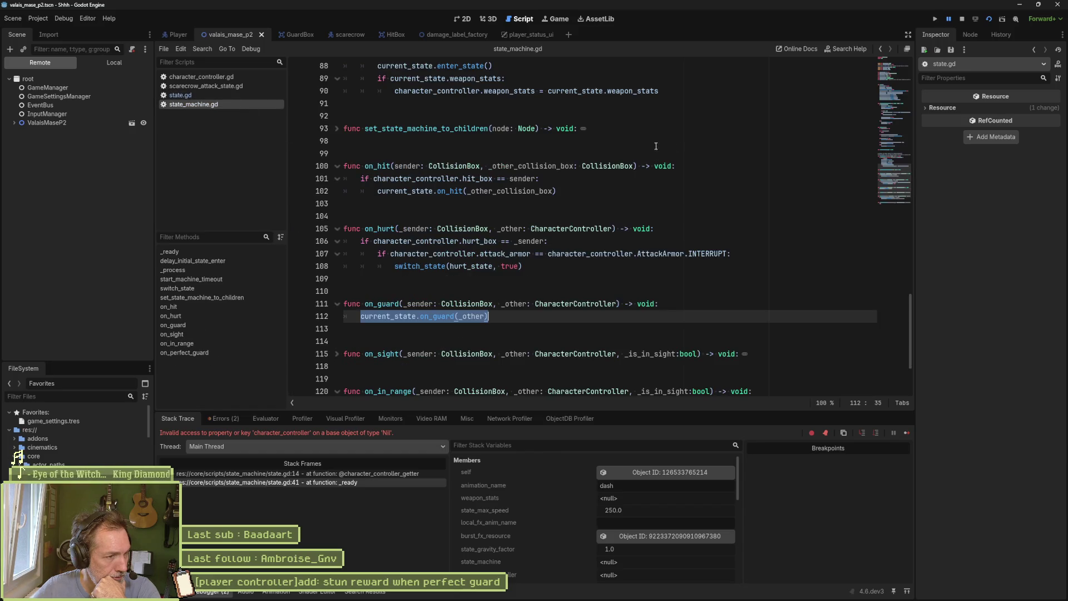
pyautogui.scroll(20, 612, 178)
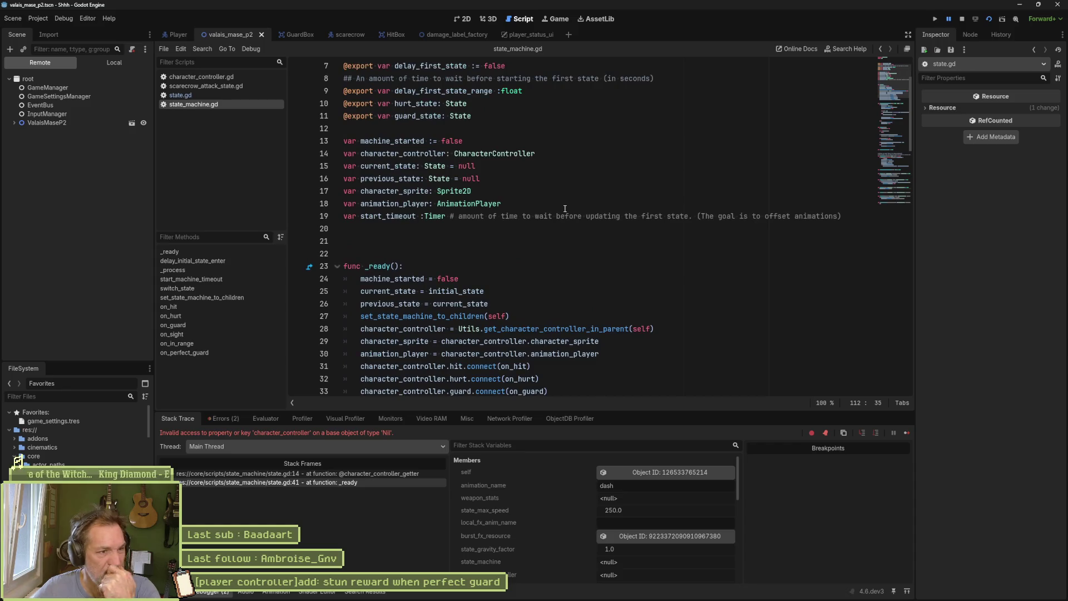
pyautogui.scroll(2, 564, 207)
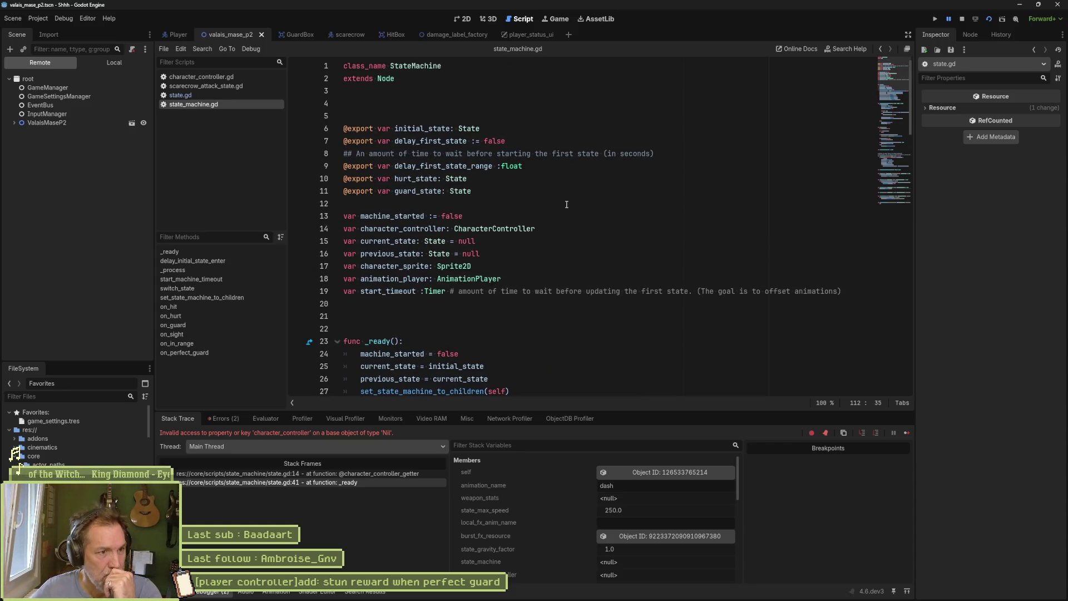
pyautogui.doubleClick(440, 228)
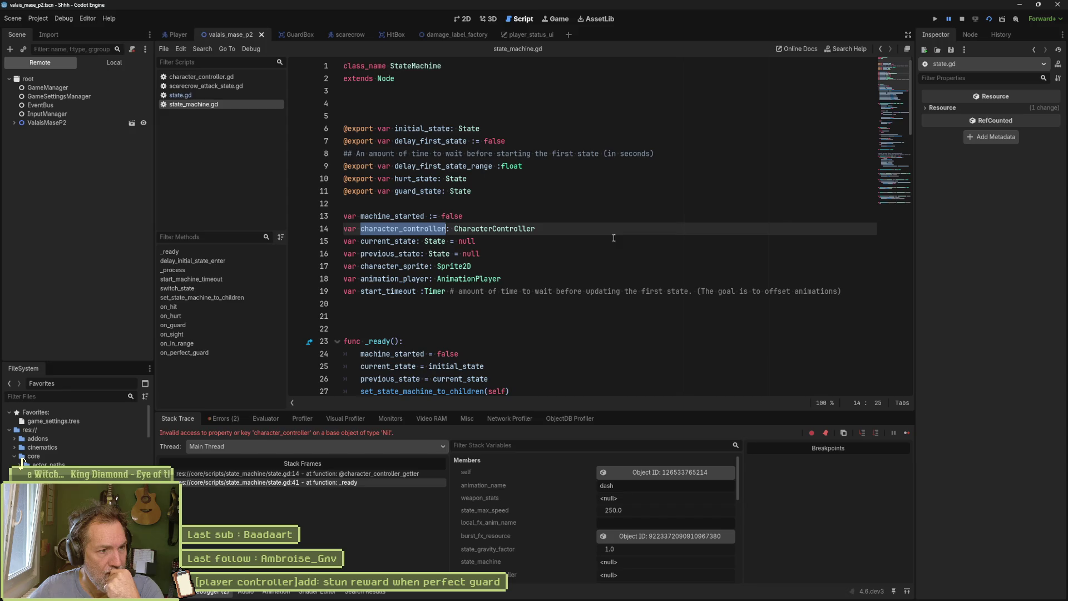
pyautogui.scroll(-5, 614, 239)
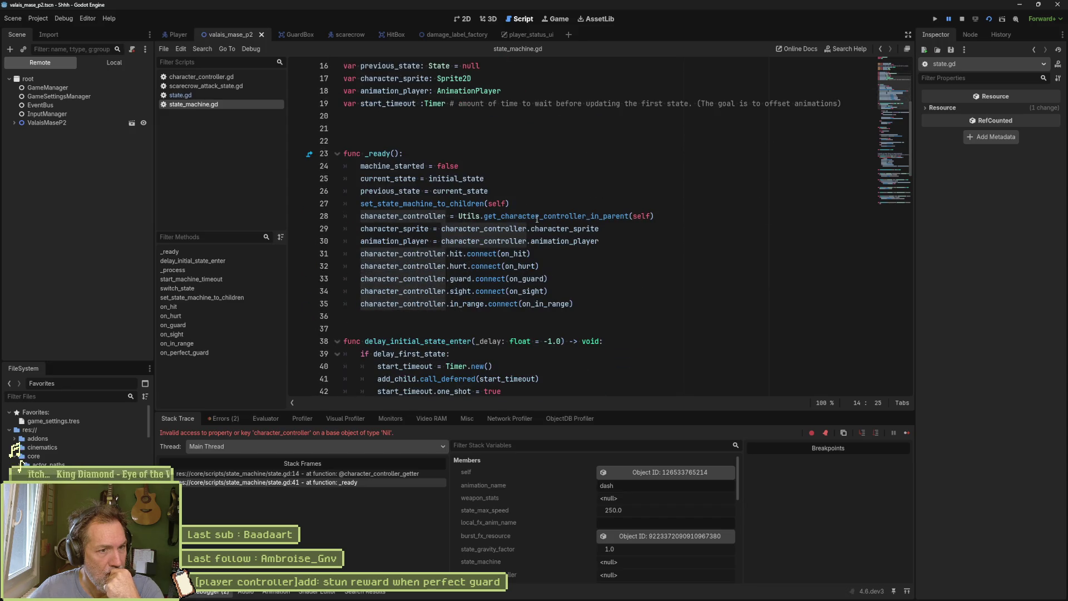
pyautogui.click(664, 217)
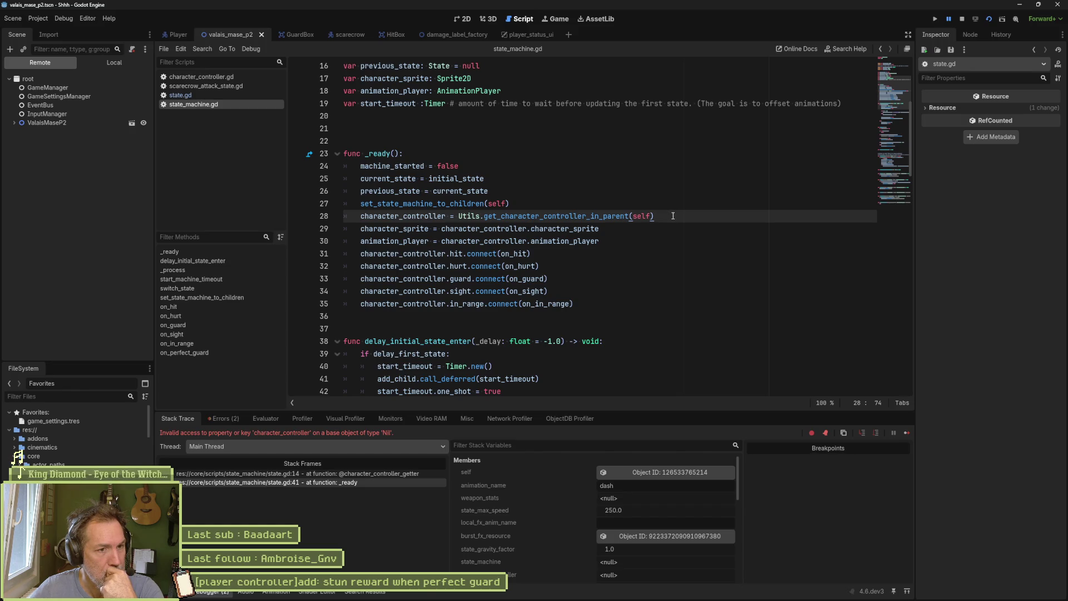
pyautogui.keyDown('shift'); pyautogui.click(558, 204); pyautogui.keyUp('shift')
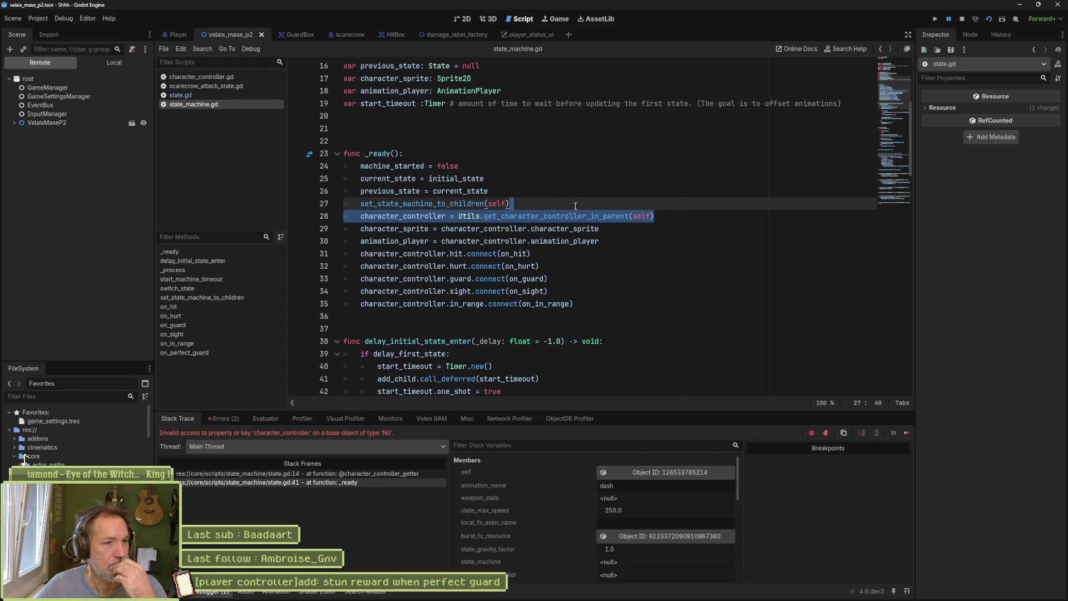
pyautogui.click(208, 97)
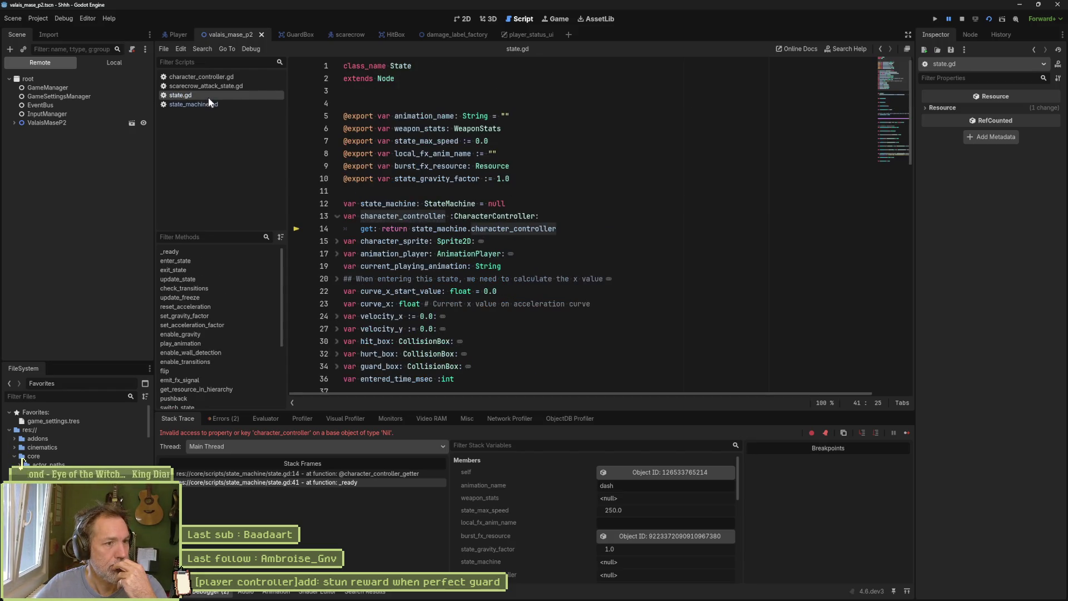
# Paste the character_controller assignment atop state.gd's _ready, rerun with F5 and inspect the error frames
pyautogui.click(541, 208)
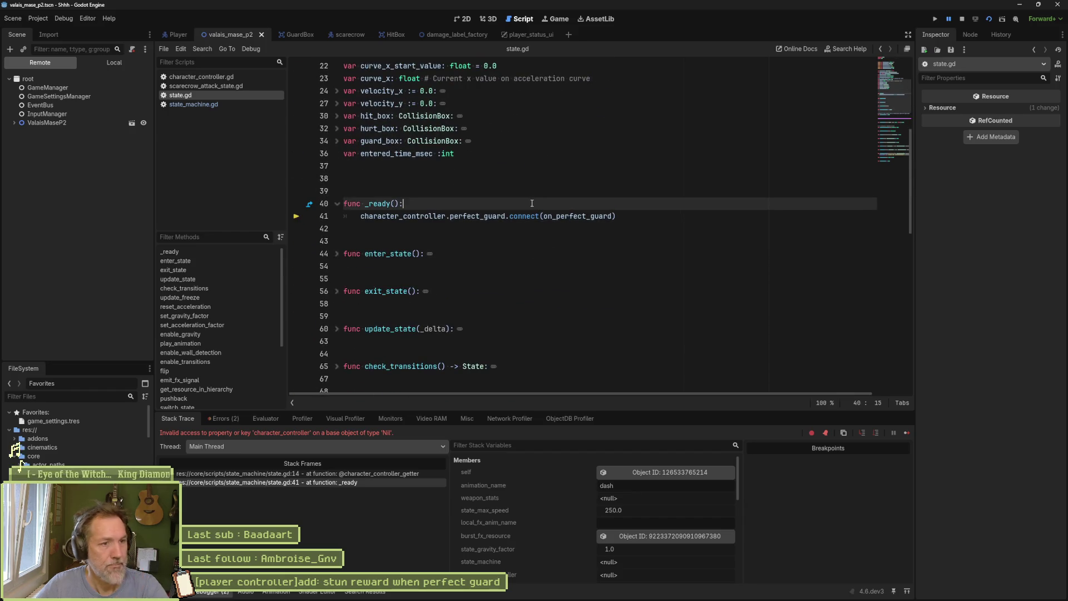
pyautogui.write('character_controller = Utils.get_character_controller_in_parent(self)')
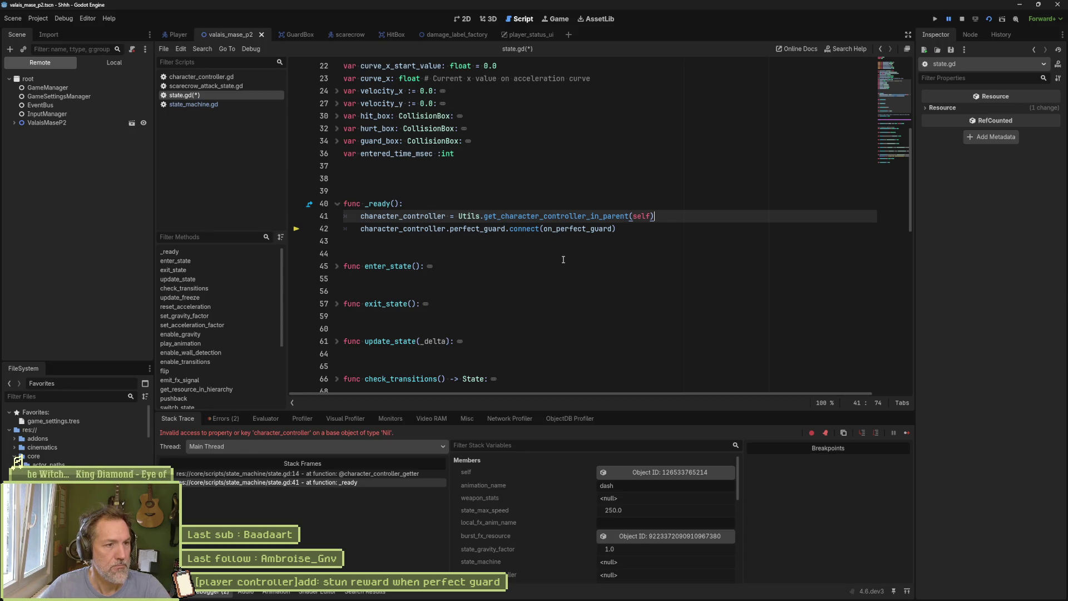
pyautogui.click(962, 18)
pyautogui.press('F5')
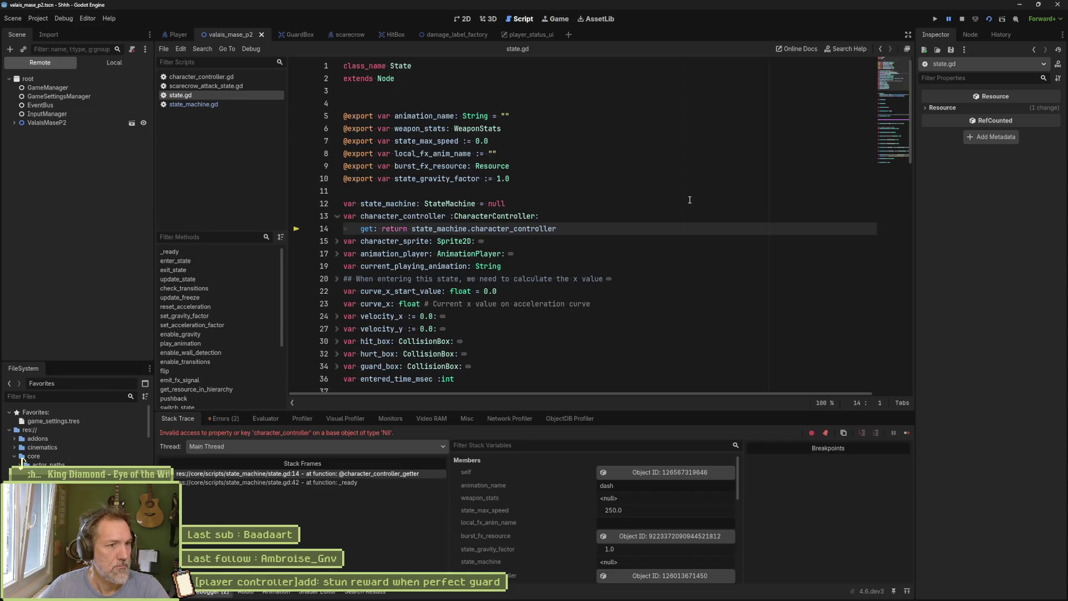
pyautogui.click(383, 482)
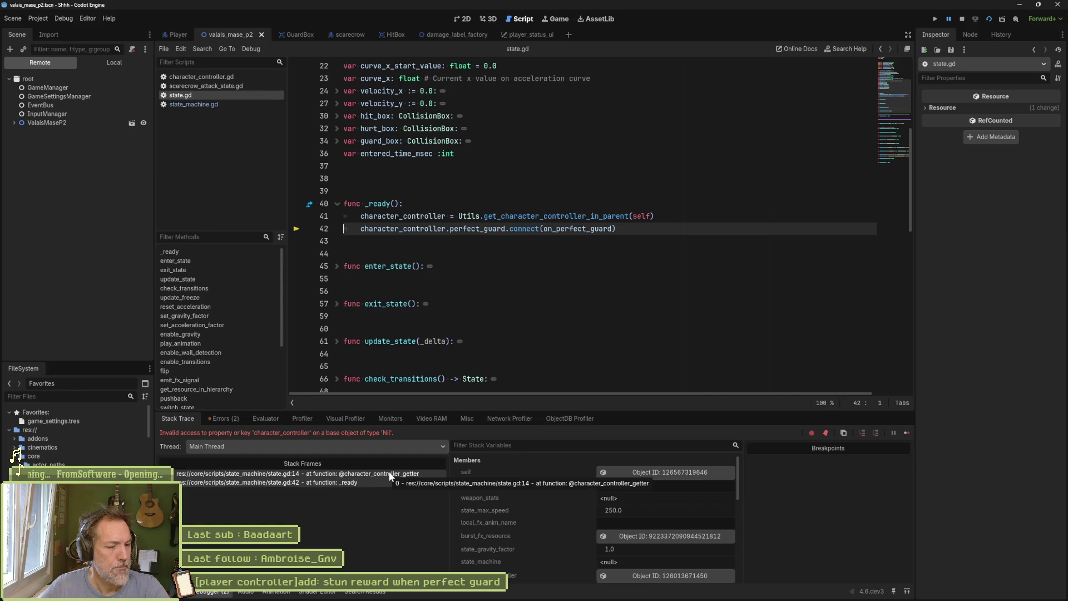
pyautogui.click(391, 475)
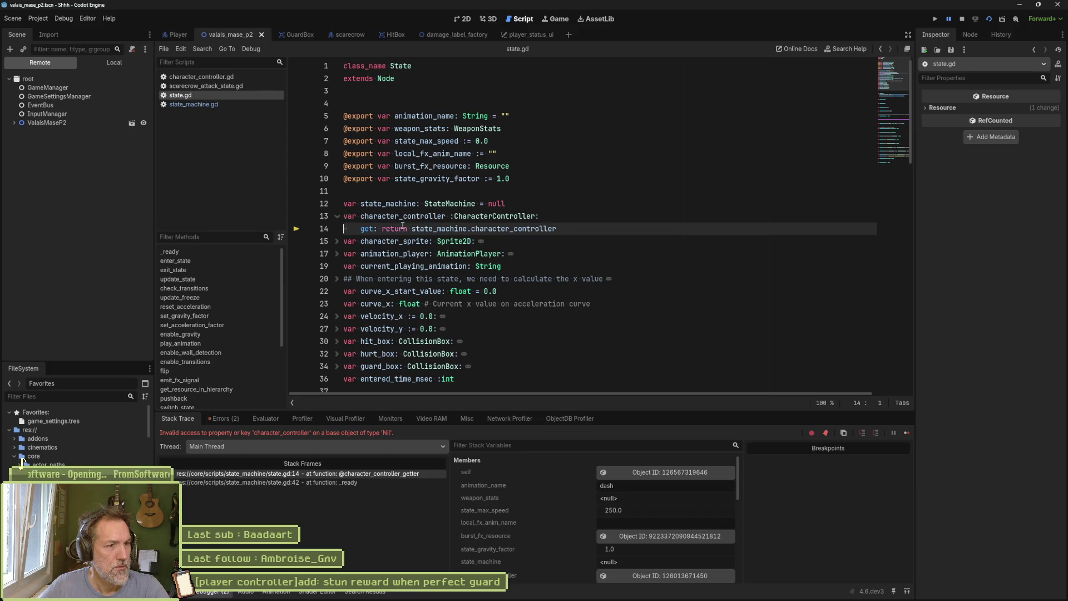
# Stop debugging, comment out line 14's character_controller getter, fix line 13, and rerun the scene
pyautogui.moveTo(434, 218)
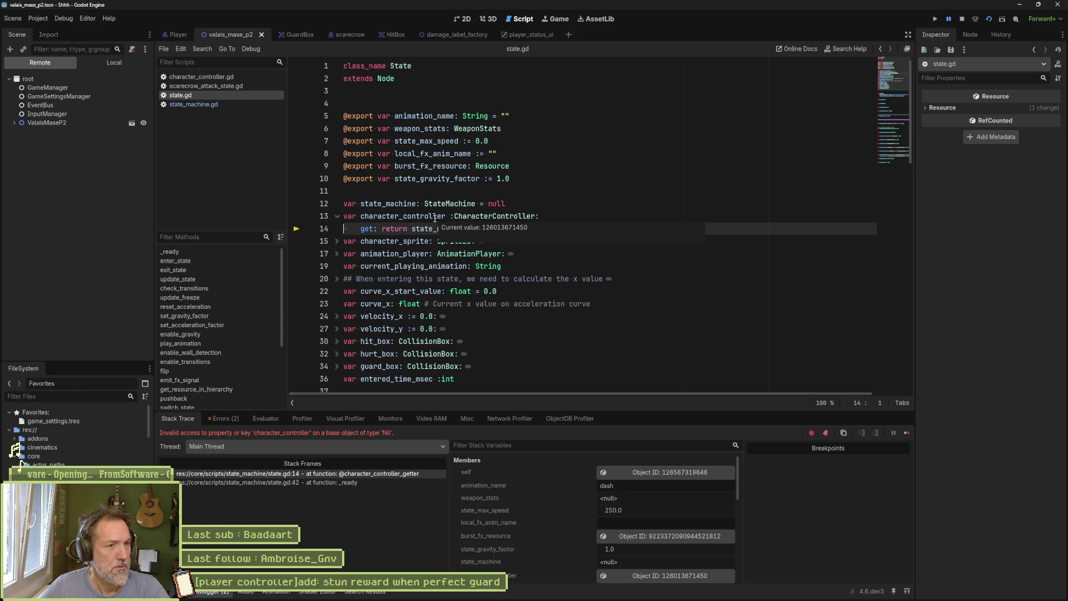
pyautogui.click(962, 19)
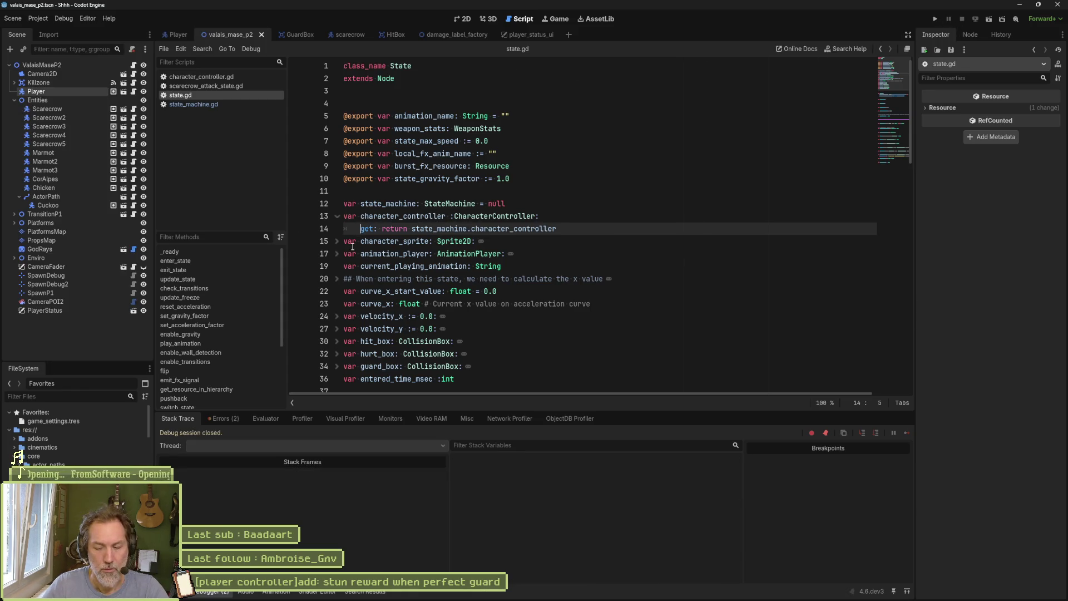
pyautogui.write('#')
pyautogui.press('Up')
pyautogui.press('End')
pyautogui.press('Left')
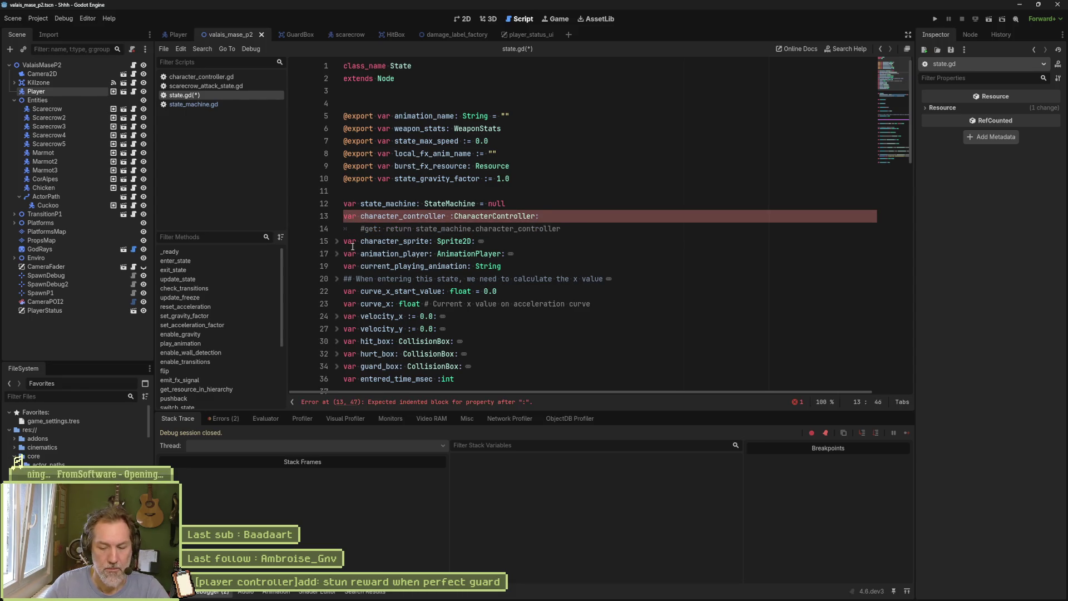
pyautogui.press('BackSpace')
pyautogui.press('F6')
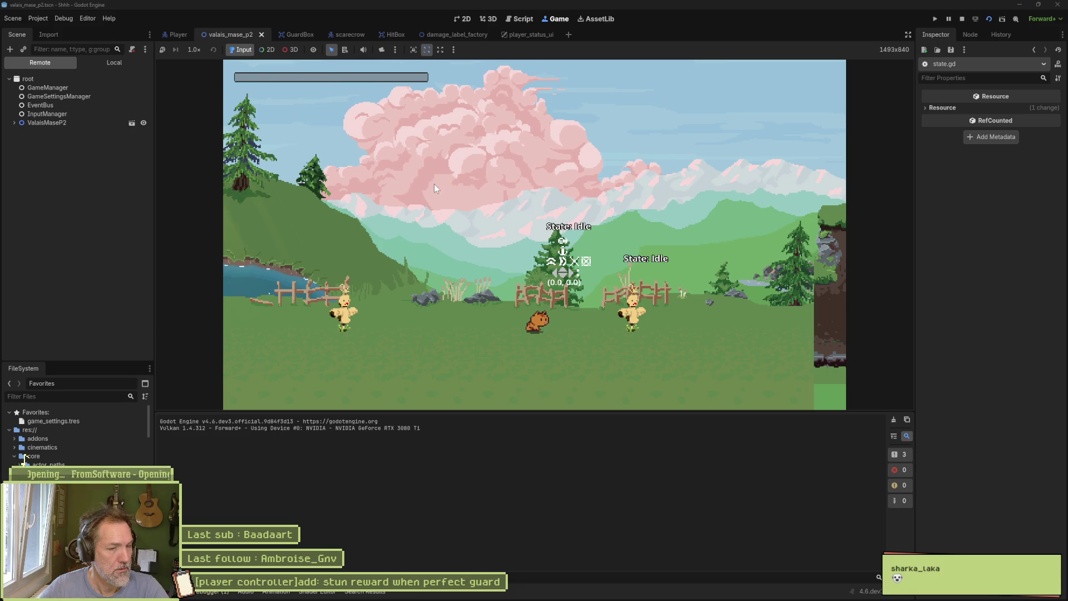
# Walk the player to the scarecrows to trigger perfect guard prints, stop the game, and open the sketch
pyautogui.press('Right')
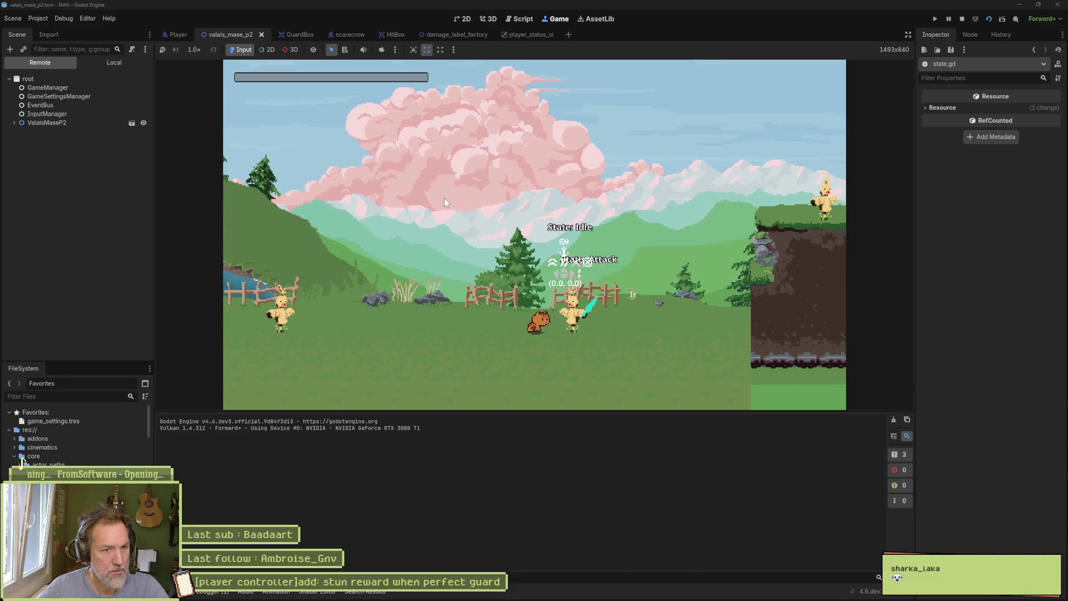
pyautogui.press('Left')
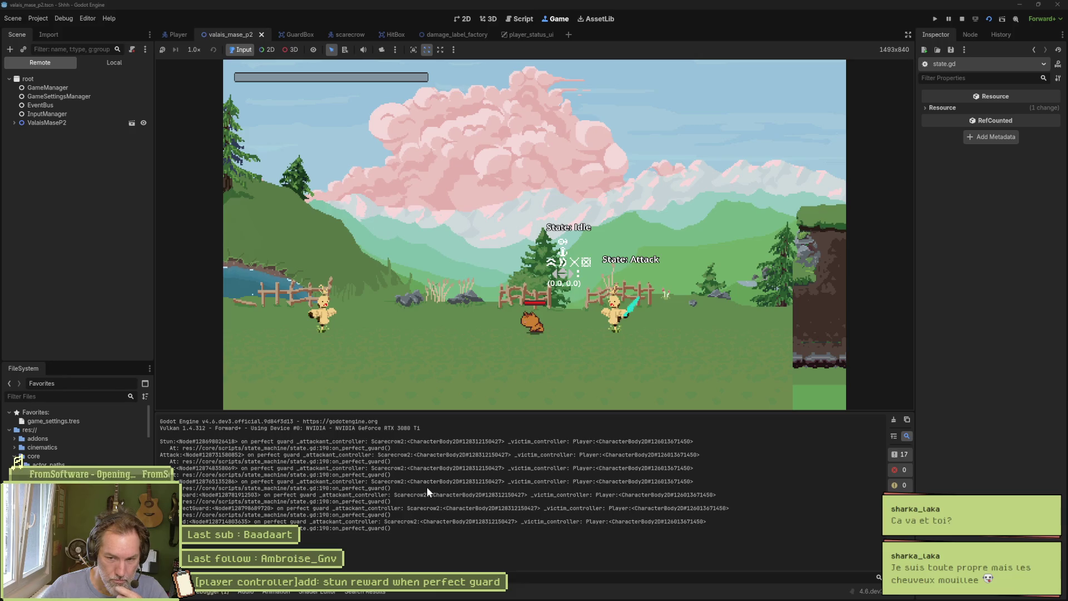
pyautogui.press('F8')
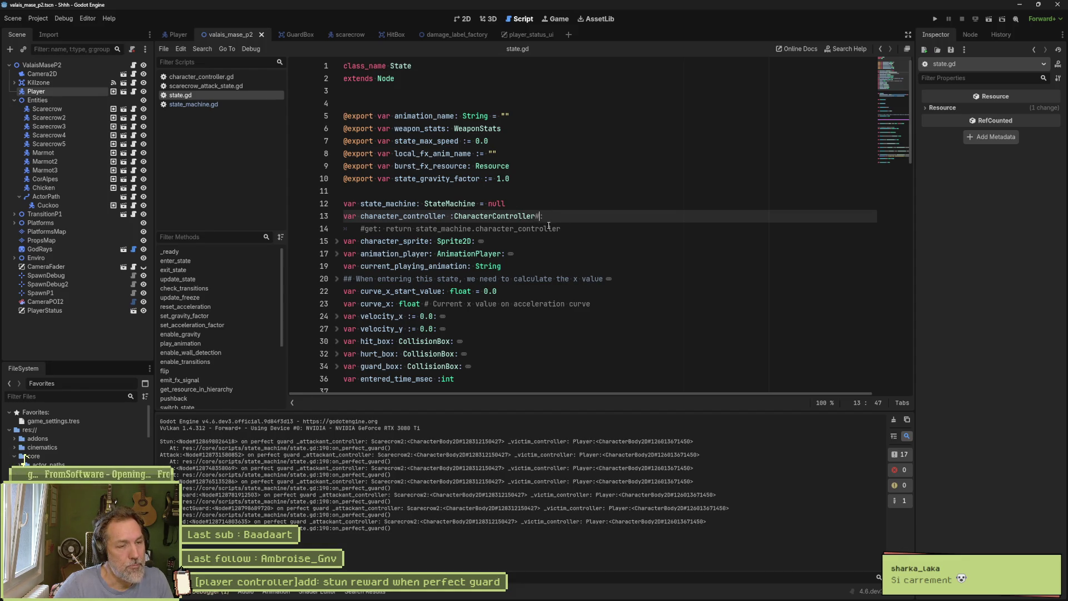
pyautogui.click(681, 594)
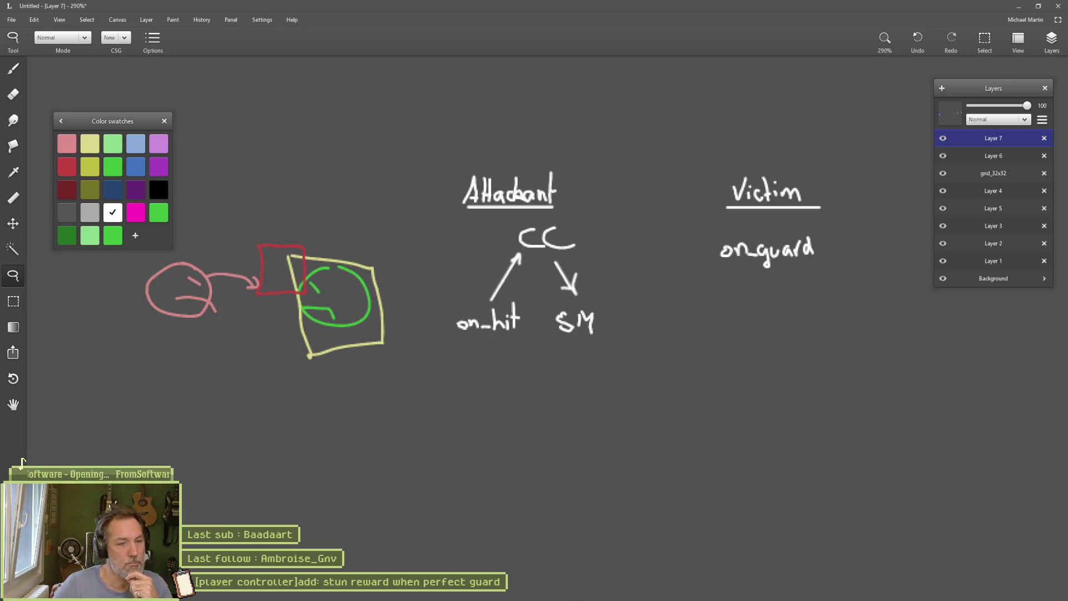
# Return to the Godot editor with state.gd after looking over the Attackant/Victim sketch
pyautogui.click(644, 590)
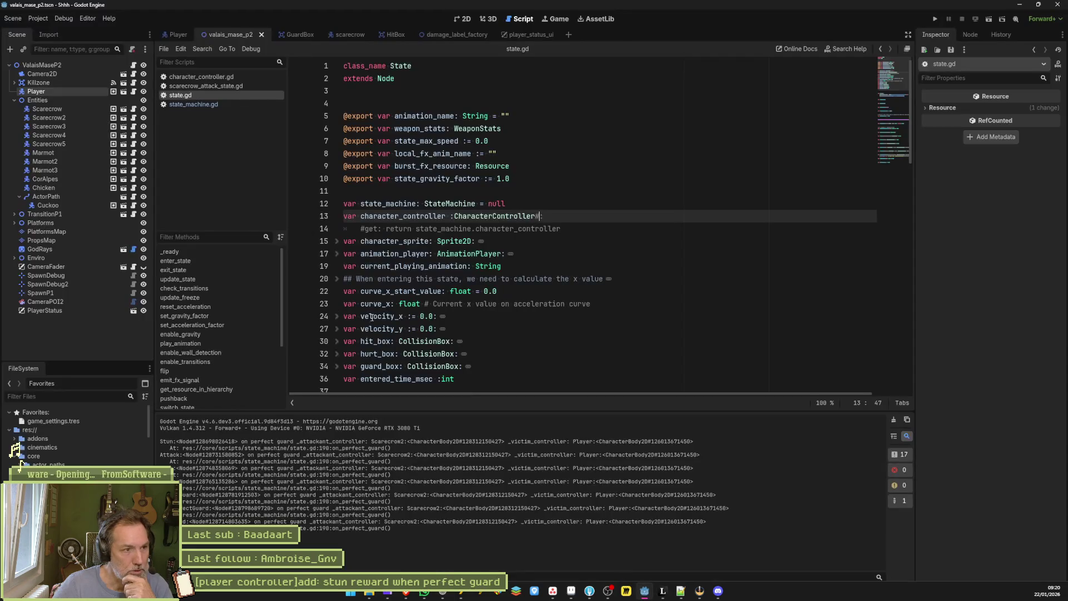
# Open the Player scene and inspect its HurtBox and HitBox nodes in the 2D view
pyautogui.click(179, 35)
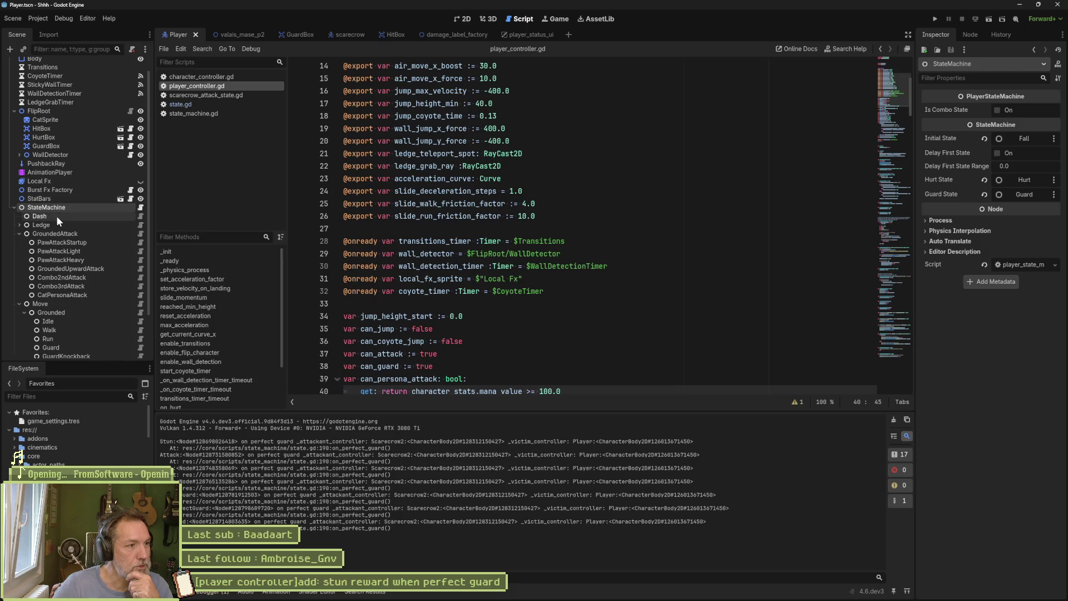
pyautogui.click(42, 128)
pyautogui.click(47, 136)
pyautogui.click(49, 146)
pyautogui.click(51, 135)
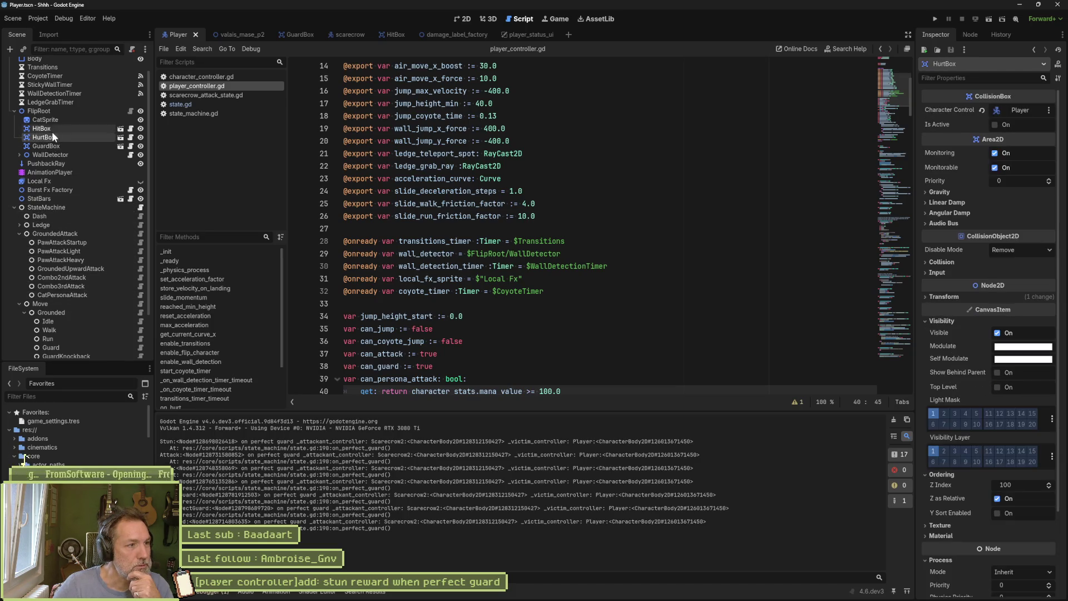
pyautogui.click(51, 129)
pyautogui.click(463, 18)
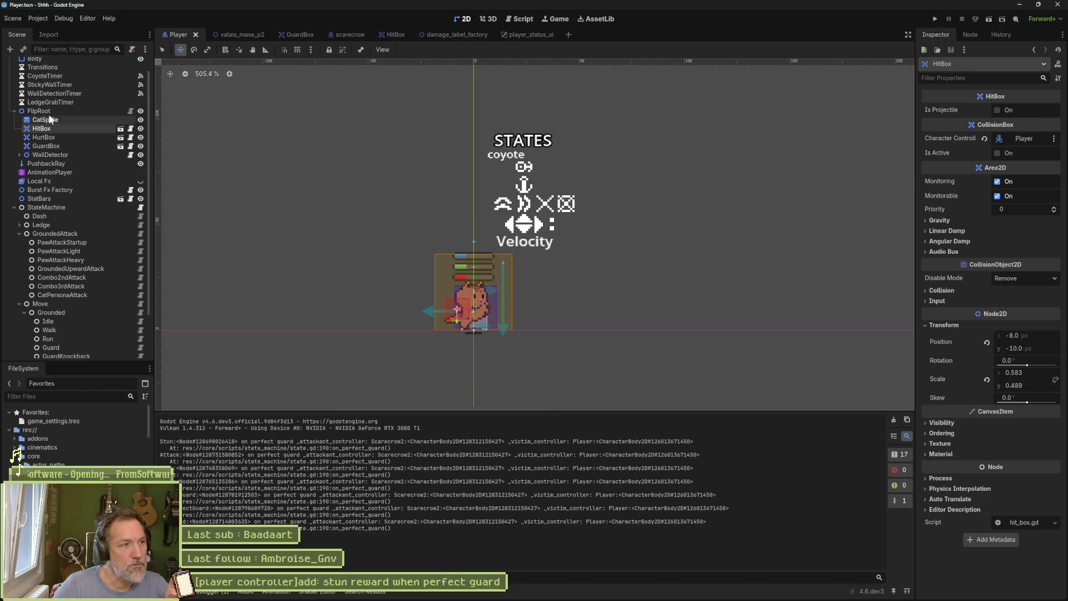
# Inspect the Player root and StateMachine nodes with their Hurt and Guard states, then switch to valais_mase_p2
pyautogui.scroll(1, 79, 115)
pyautogui.click(53, 65)
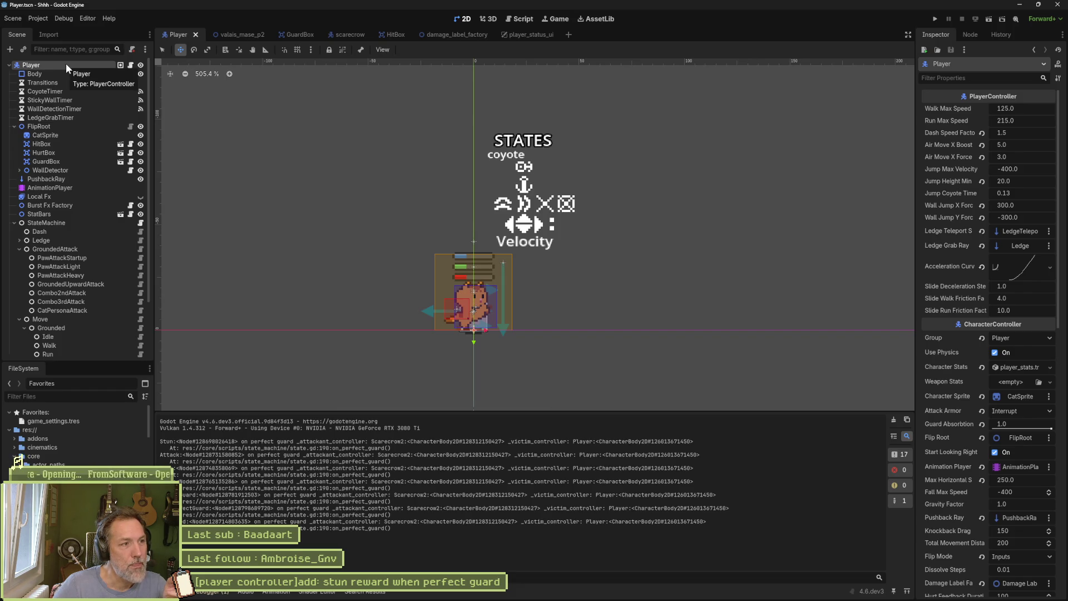
pyautogui.scroll(-1, 58, 298)
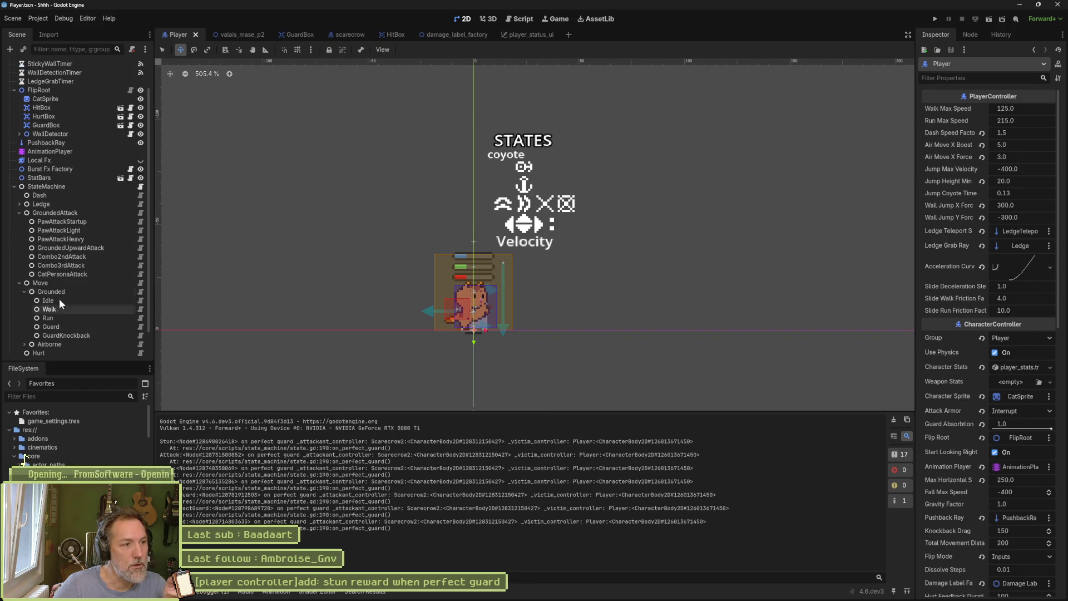
pyautogui.click(61, 186)
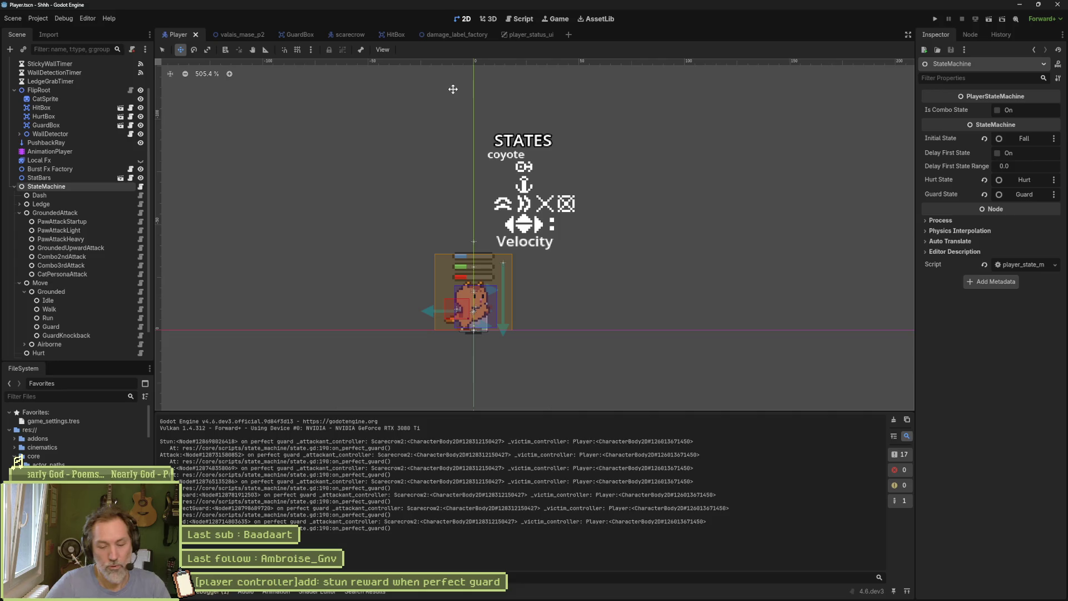
pyautogui.click(236, 38)
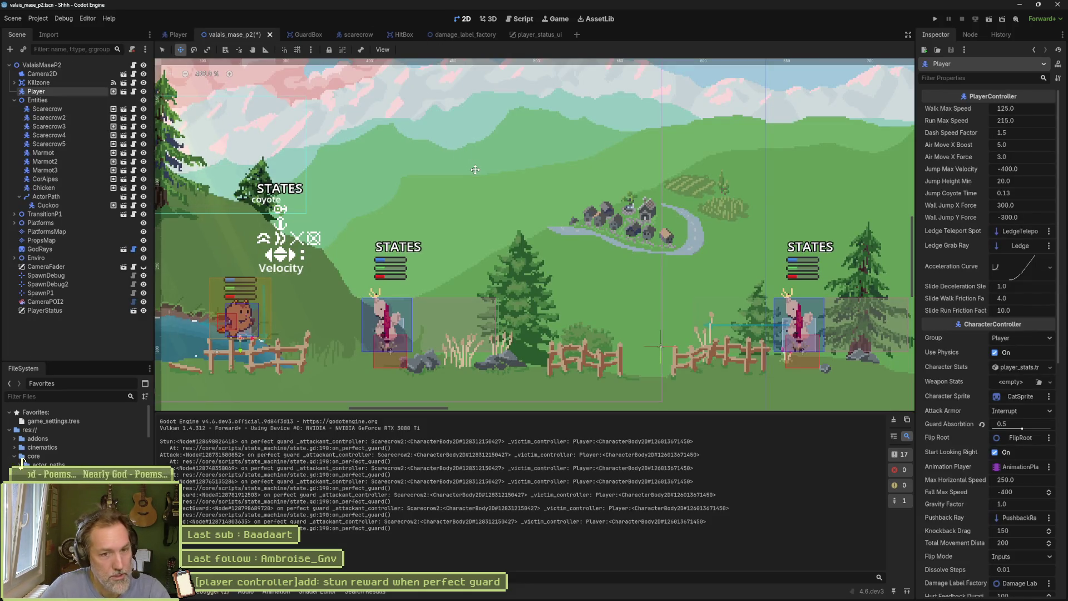
# Run valais_mase_p2, walk the cat to a scarecrow and guard its attack, then stop and reopen the sketch
pyautogui.press('F6')
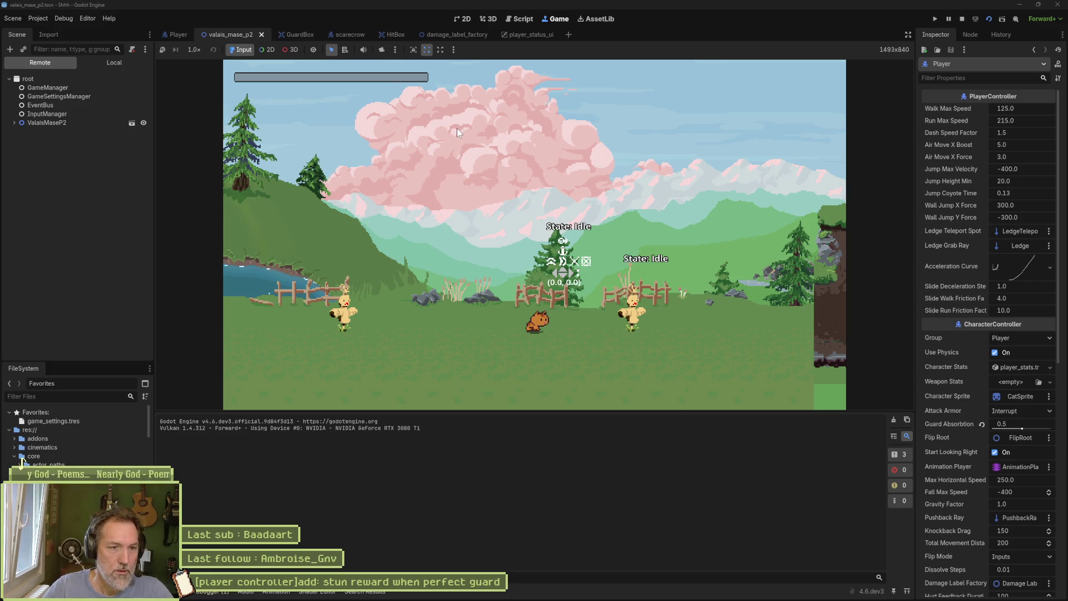
pyautogui.press('d')
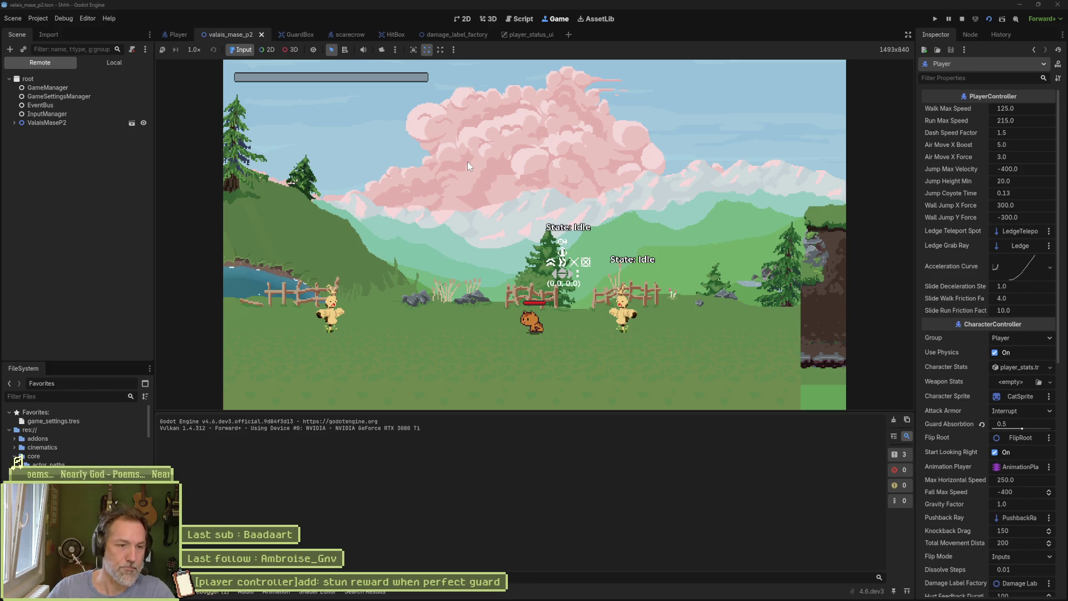
pyautogui.press('Right')
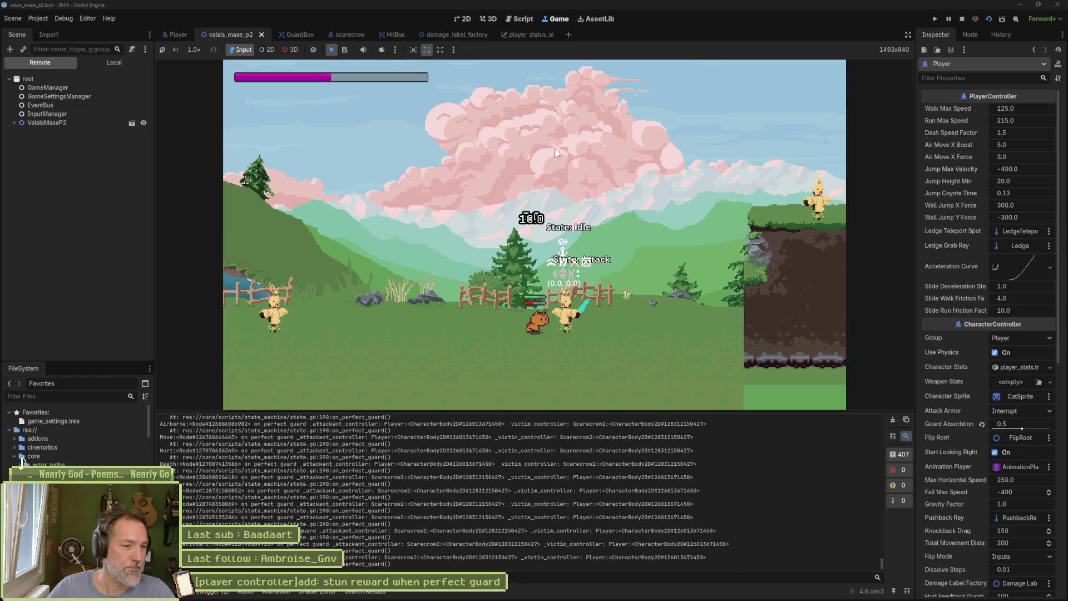
pyautogui.press('F8')
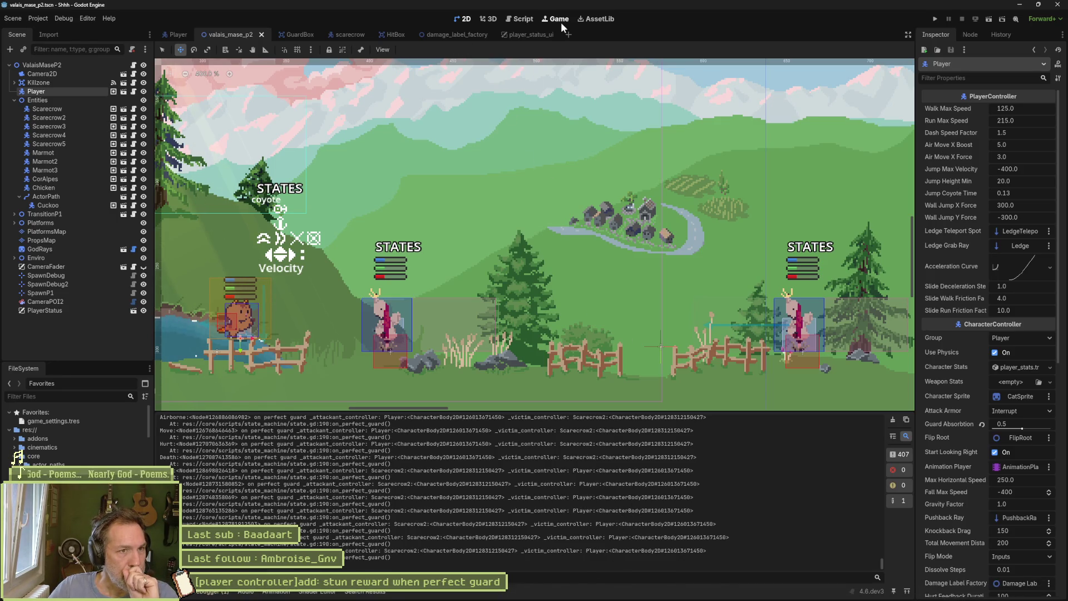
pyautogui.click(519, 18)
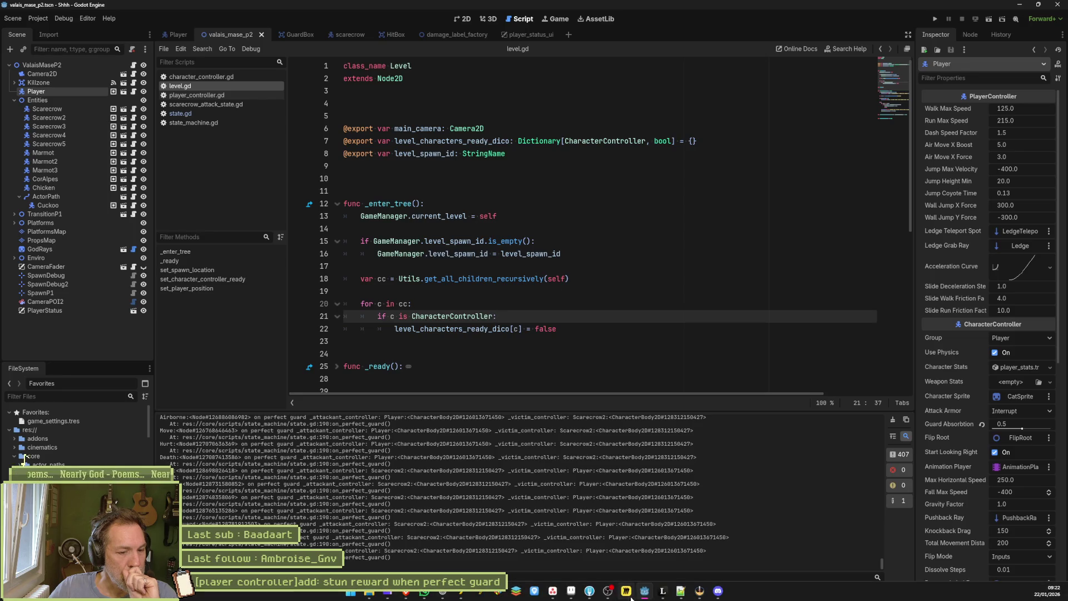
pyautogui.click(662, 591)
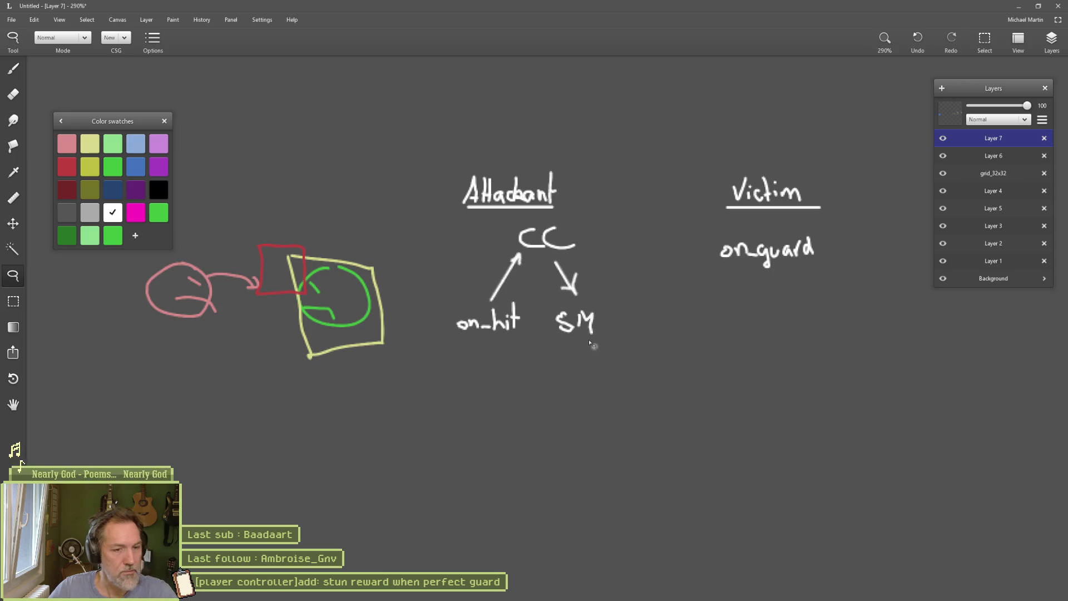
# Brush an arrow from SM down to State, circle and cross out SM, then hide Leonardo
pyautogui.press('b')
pyautogui.moveTo(576, 343)
pyautogui.mouseDown()
pyautogui.moveTo(575, 412)
pyautogui.moveTo(598, 417)
pyautogui.mouseUp()
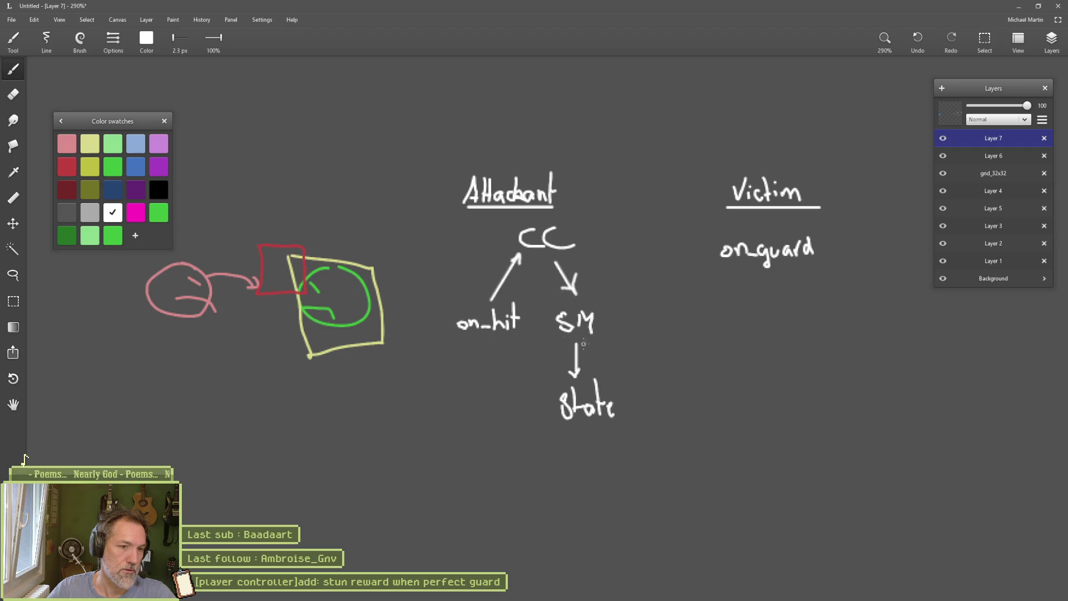
pyautogui.moveTo(578, 299)
pyautogui.mouseDown()
pyautogui.moveTo(556, 334)
pyautogui.moveTo(625, 300)
pyautogui.mouseUp()
pyautogui.moveTo(537, 287); pyautogui.dragTo(610, 346)
pyautogui.moveTo(625, 280); pyautogui.dragTo(556, 350)
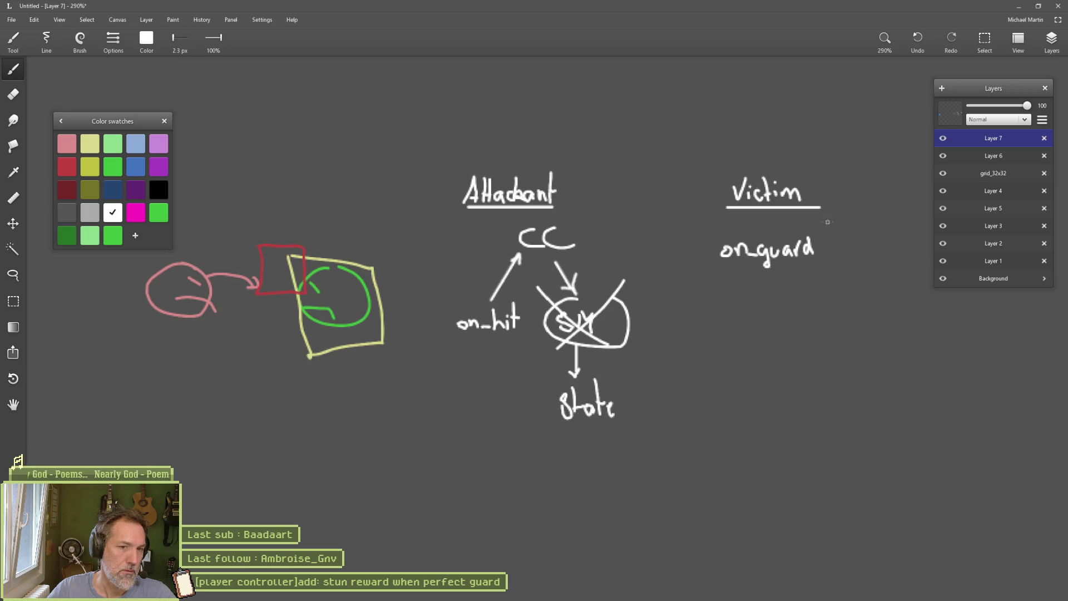
pyautogui.click(1018, 6)
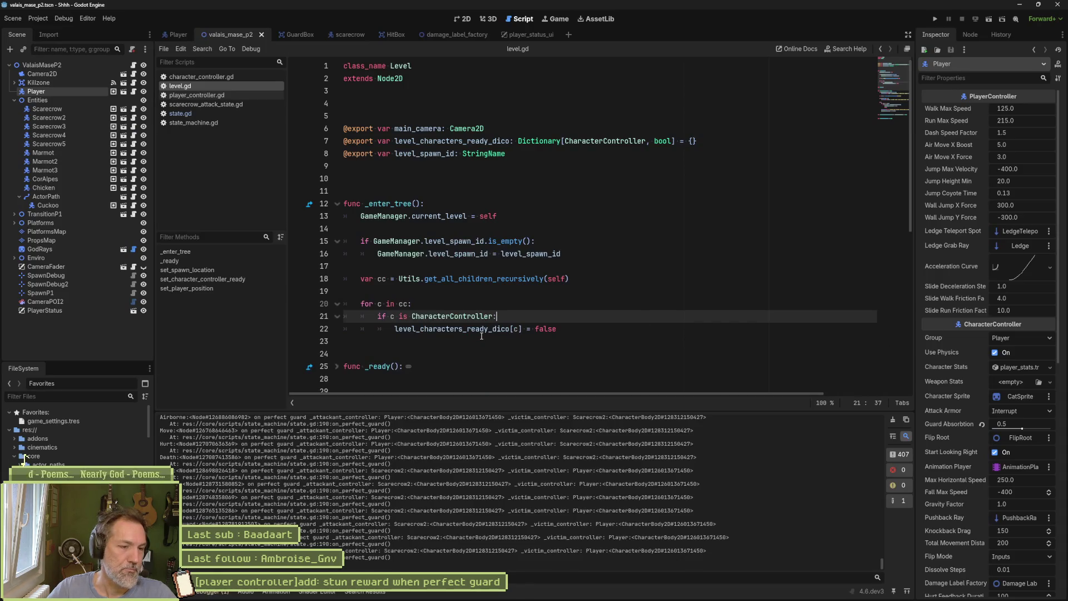
pyautogui.press('Up')
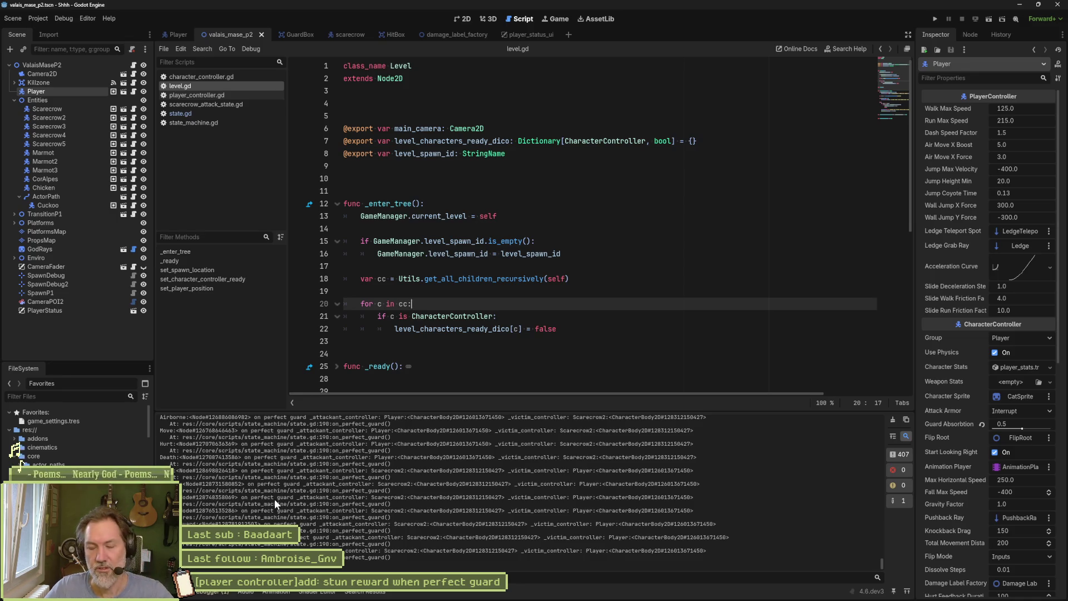
pyautogui.click(448, 291)
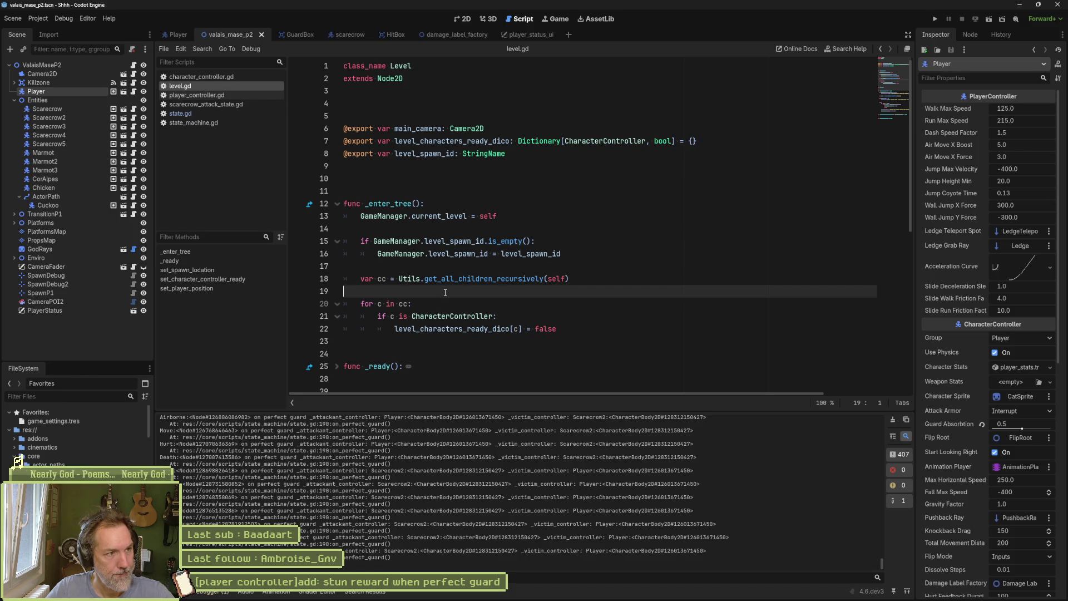
pyautogui.moveTo(553, 591)
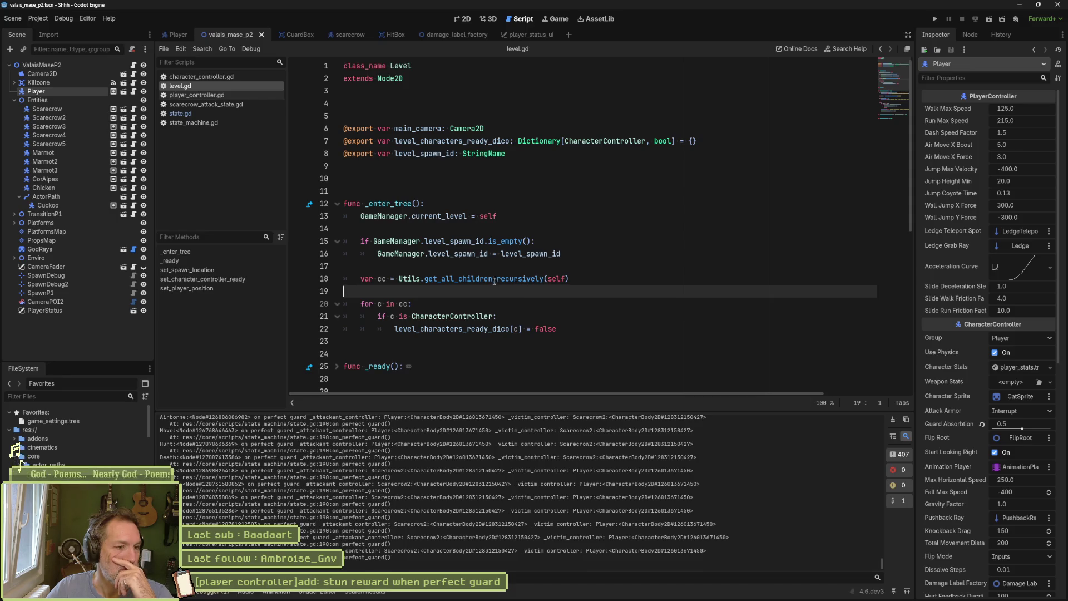
pyautogui.scroll(-5, 494, 284)
pyautogui.scroll(-3, 494, 283)
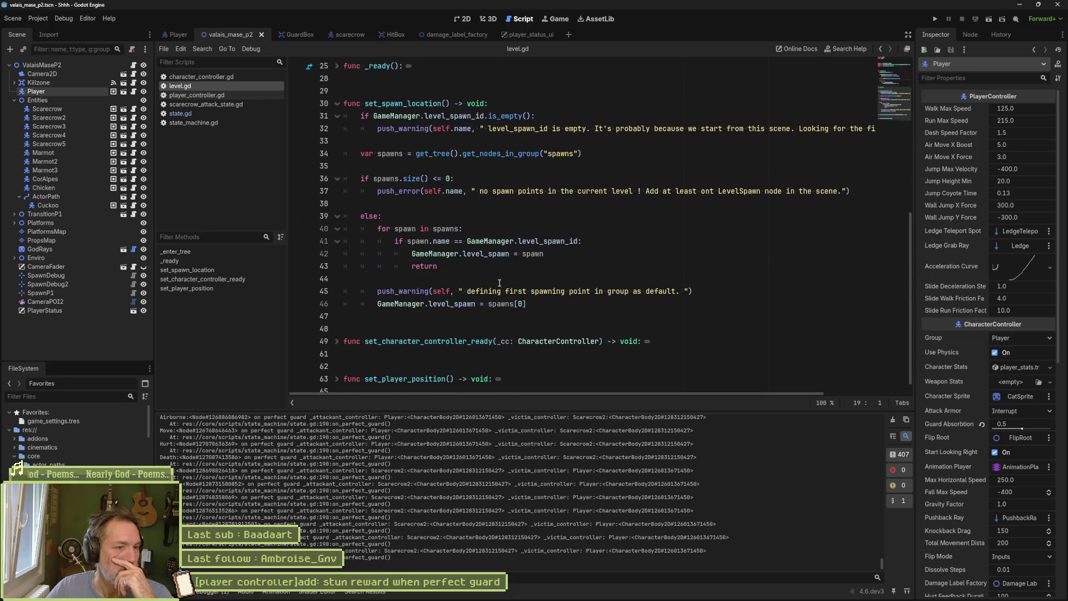
# Check the perfect_guard to on_perfect_guard connection on lines 39–40 of state.gd's _ready, then switch to Fork
pyautogui.click(224, 113)
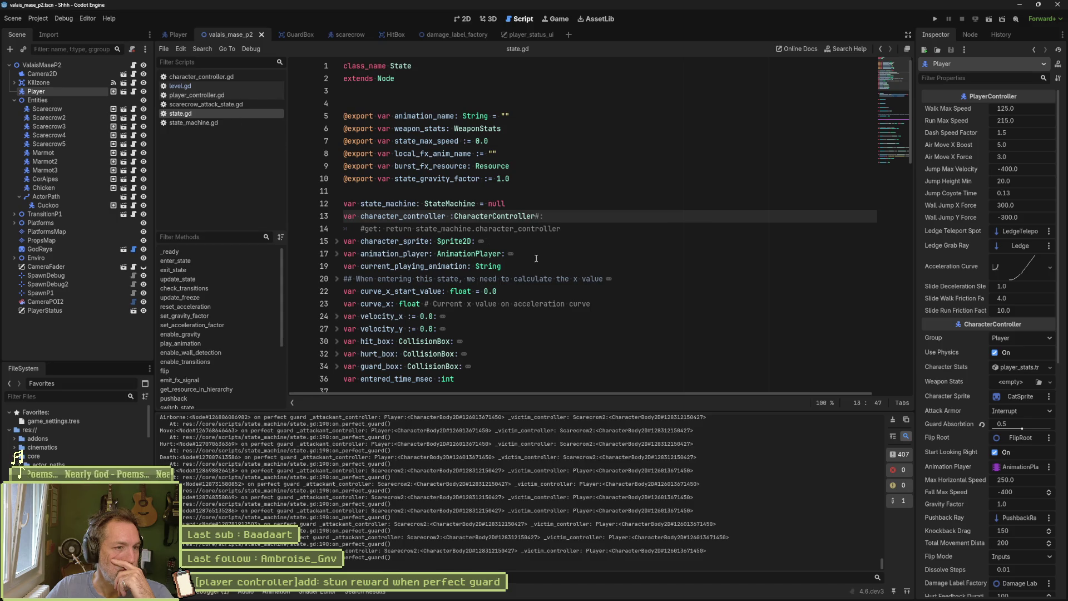
pyautogui.scroll(-4, 551, 264)
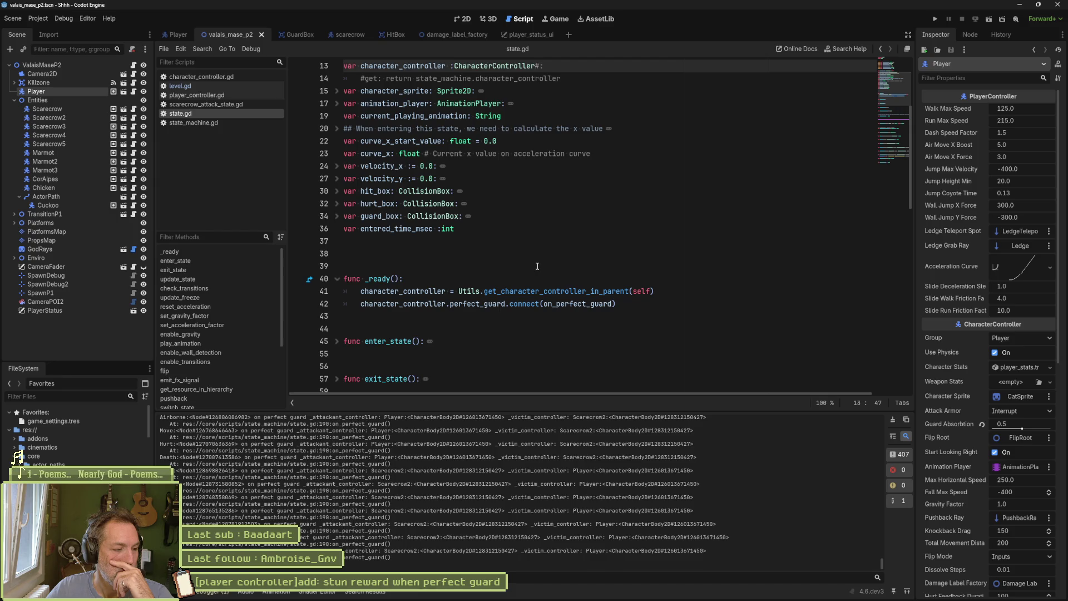
pyautogui.click(537, 265)
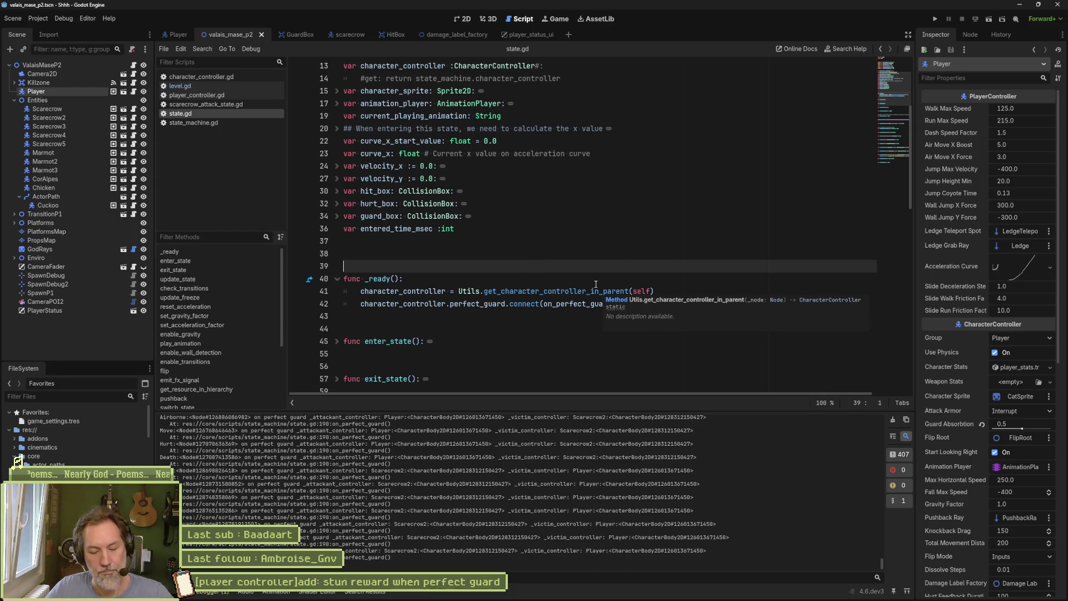
pyautogui.click(639, 278)
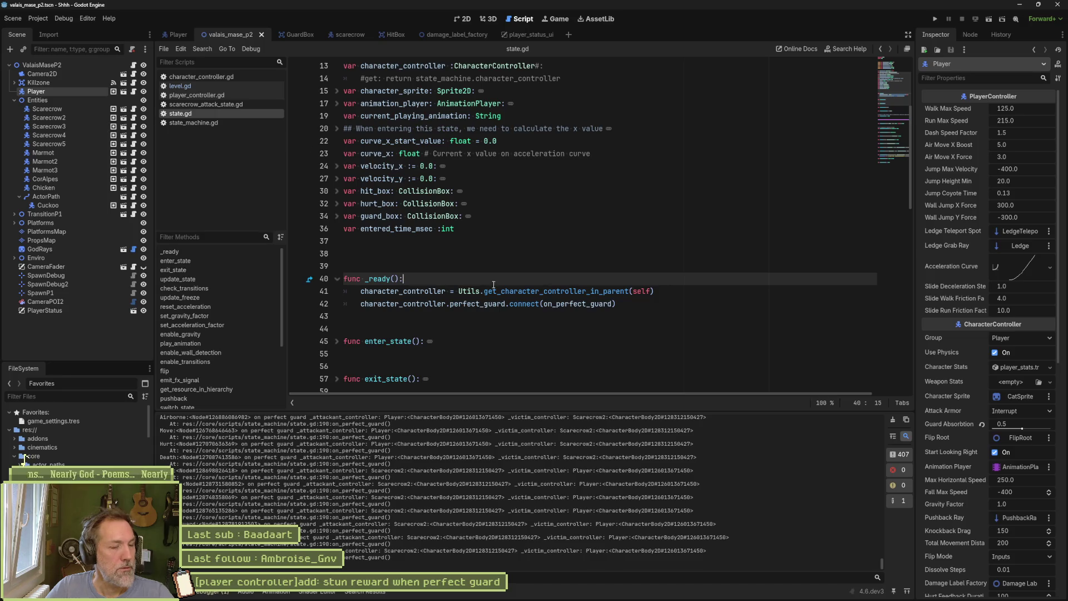
pyautogui.click(589, 591)
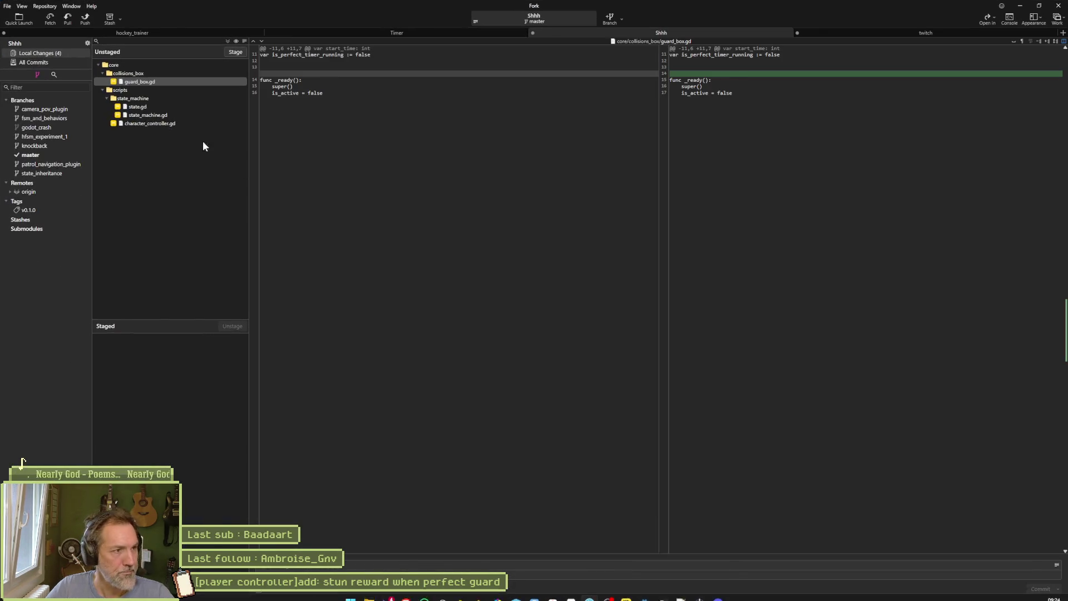
# Discard the unstaged state.gd changes after viewing its diff
pyautogui.click(147, 106)
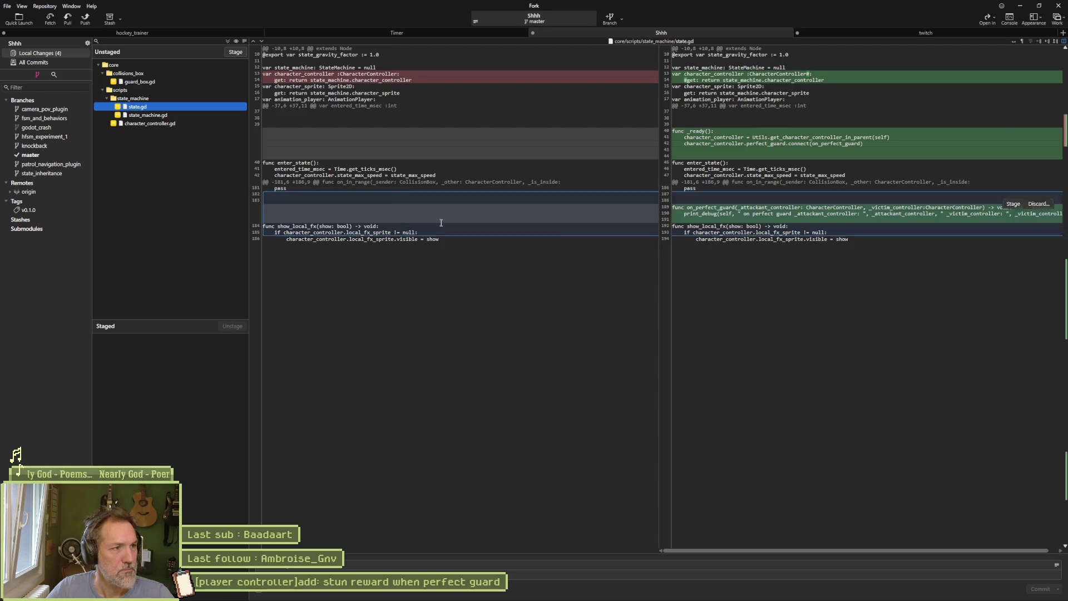
pyautogui.click(346, 158)
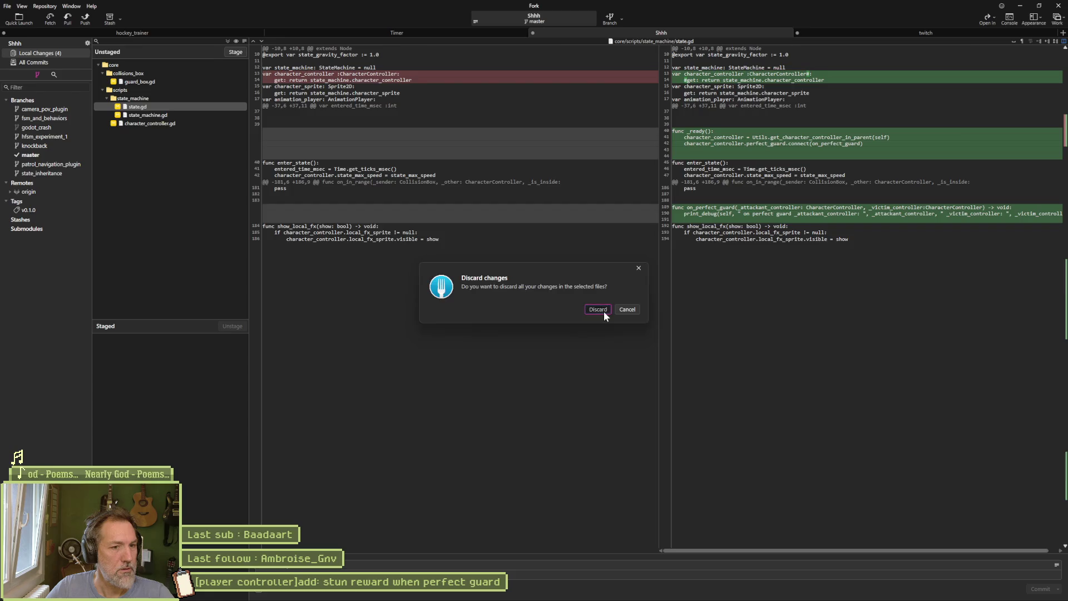
pyautogui.click(602, 310)
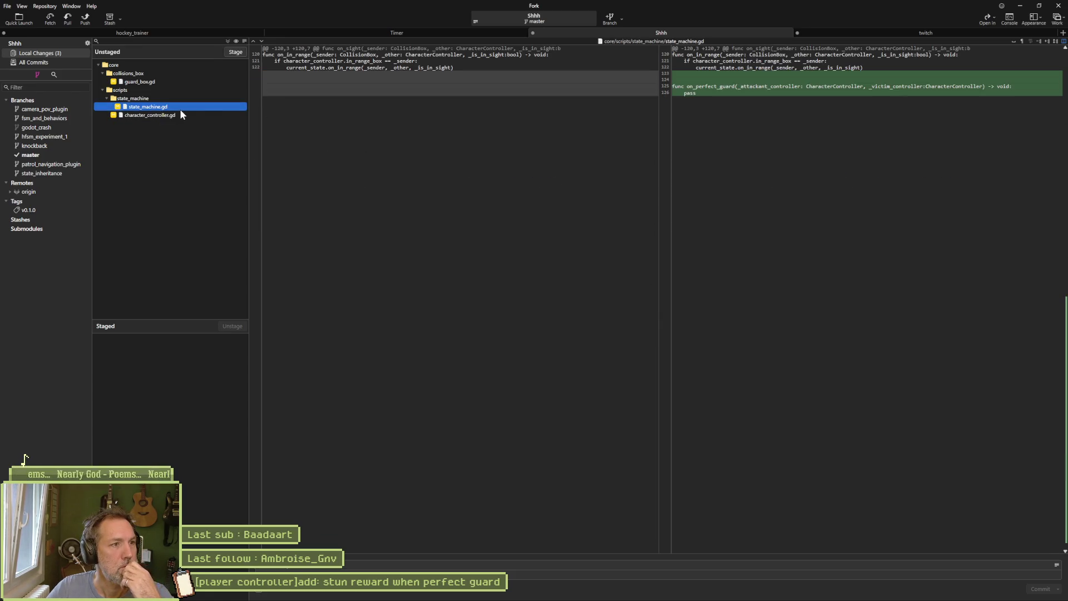
# Review the guard_box.gd and character_controller.gd diffs, then hide Fork
pyautogui.click(186, 81)
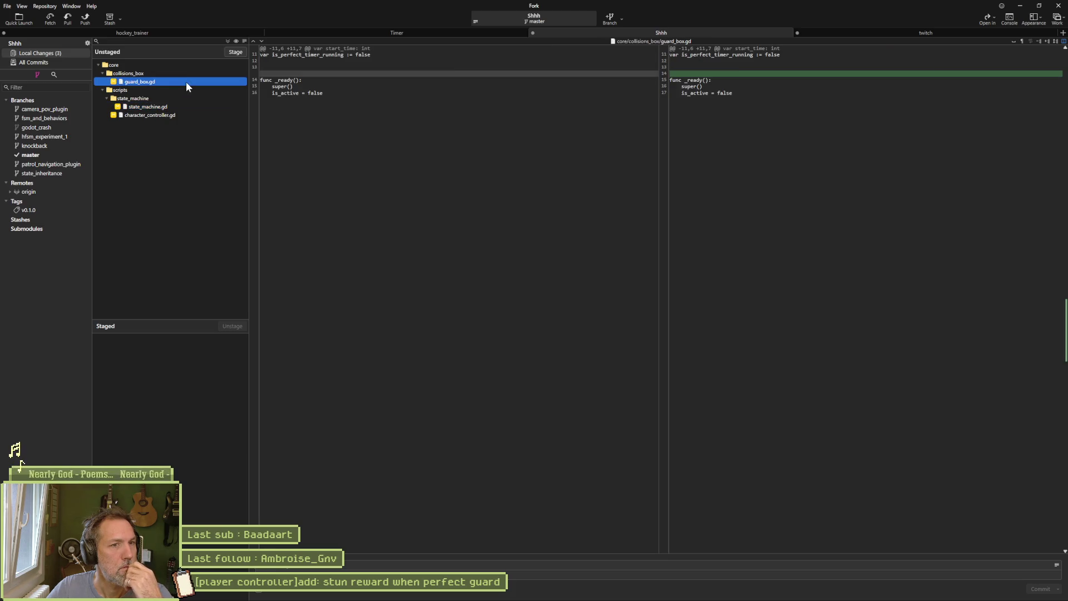
pyautogui.click(185, 113)
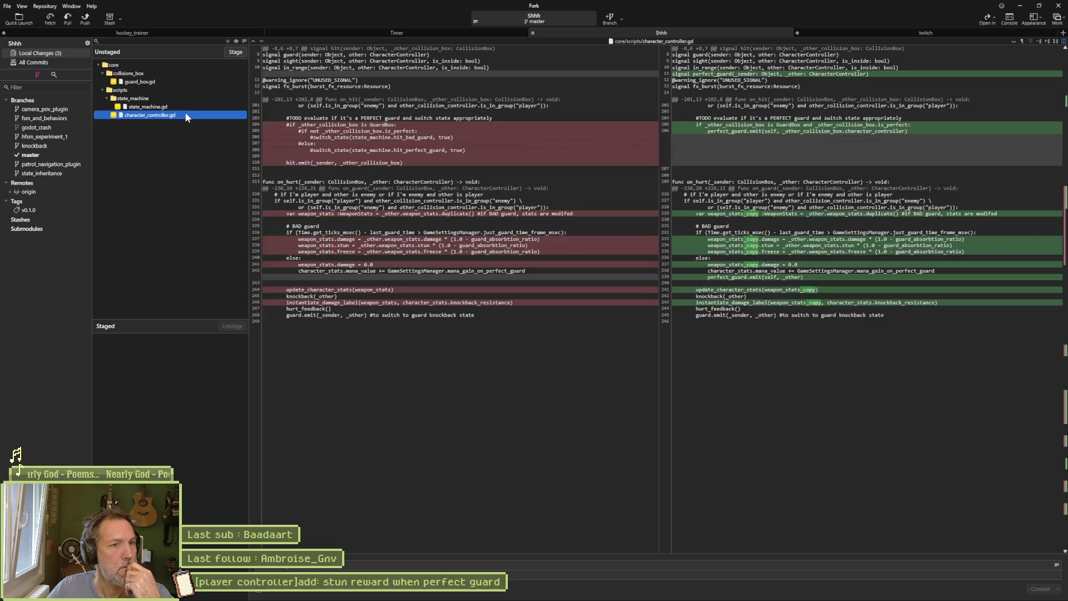
pyautogui.click(1019, 6)
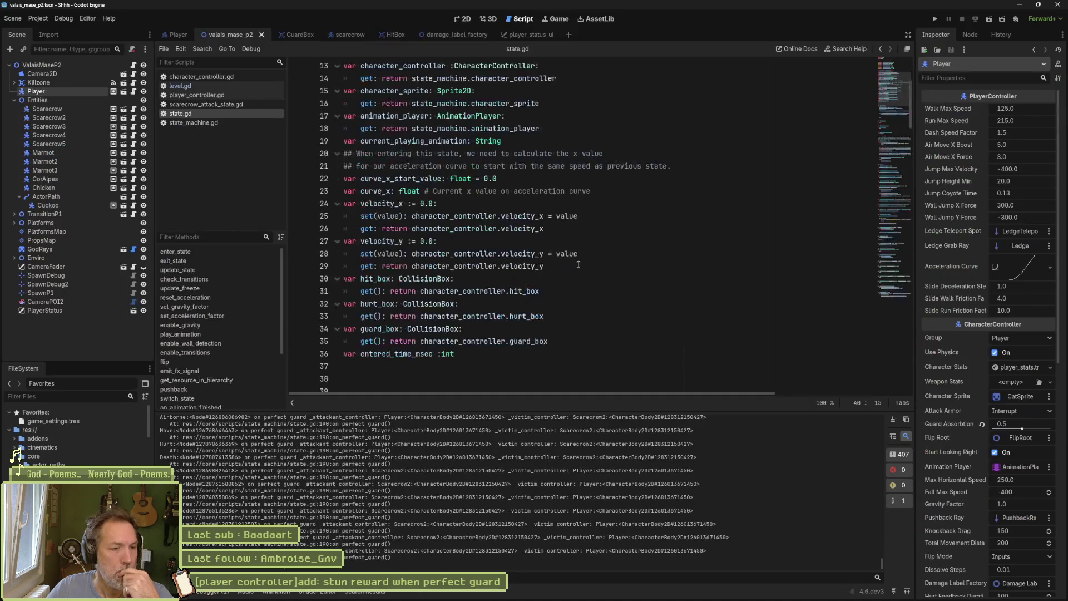
# Close state.gd and duplicate the in_range connection line in state_machine.gd's _ready
pyautogui.middleClick(205, 116)
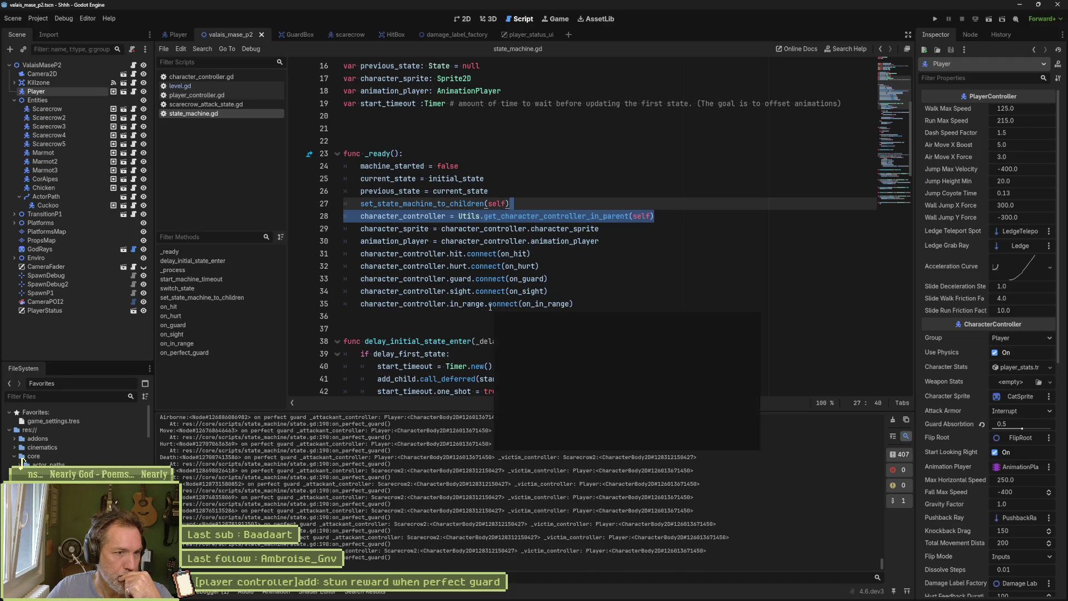
pyautogui.moveTo(490, 306)
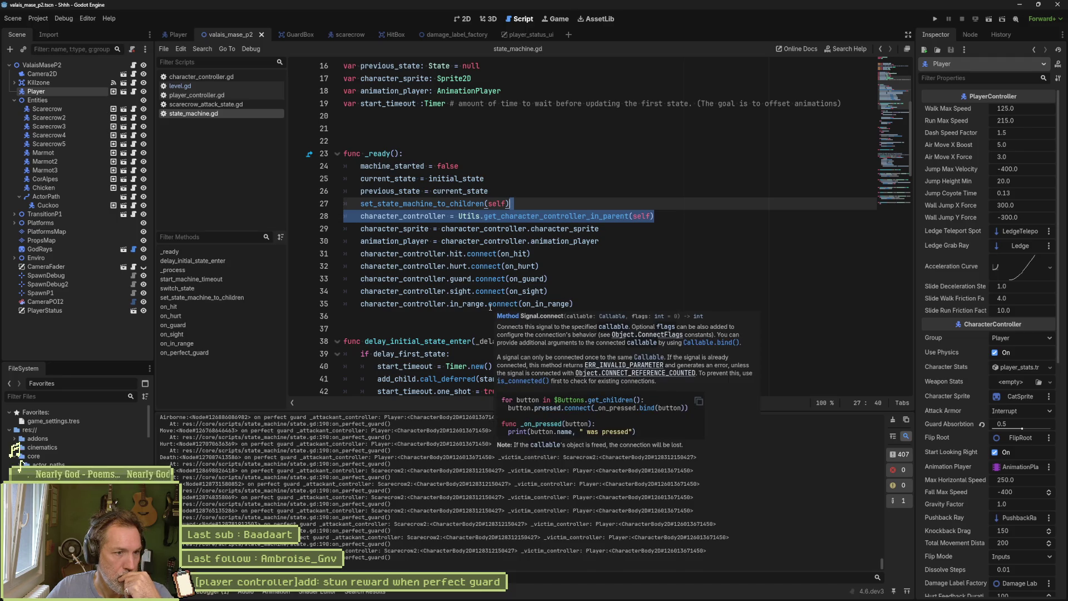
pyautogui.moveTo(579, 305); pyautogui.dragTo(584, 296)
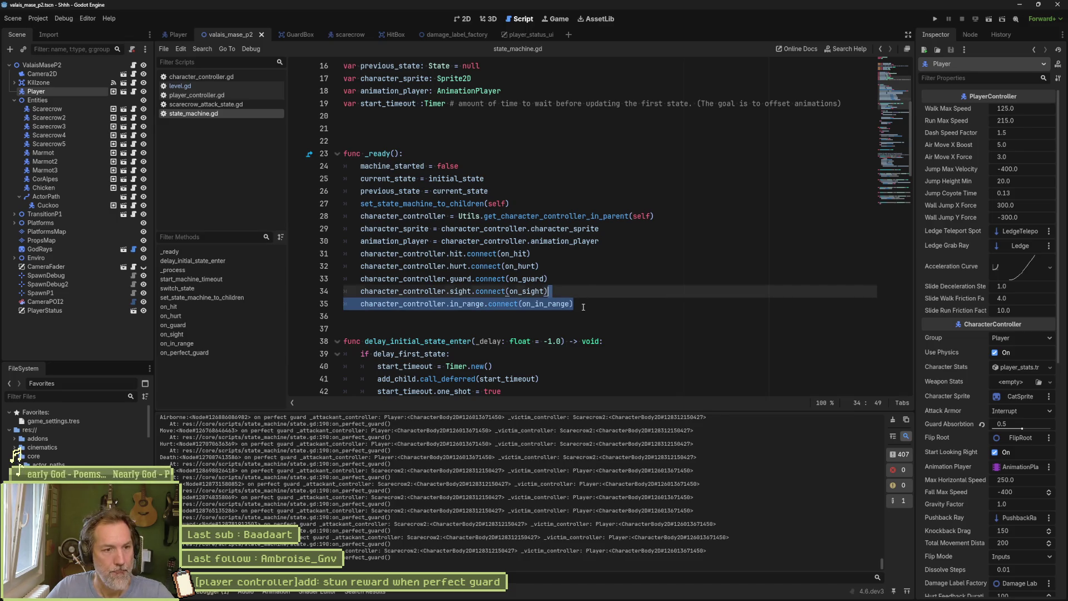
pyautogui.hotkey('ctrl', 'shift', 'd')
pyautogui.doubleClick(468, 316)
pyautogui.write('on_p')
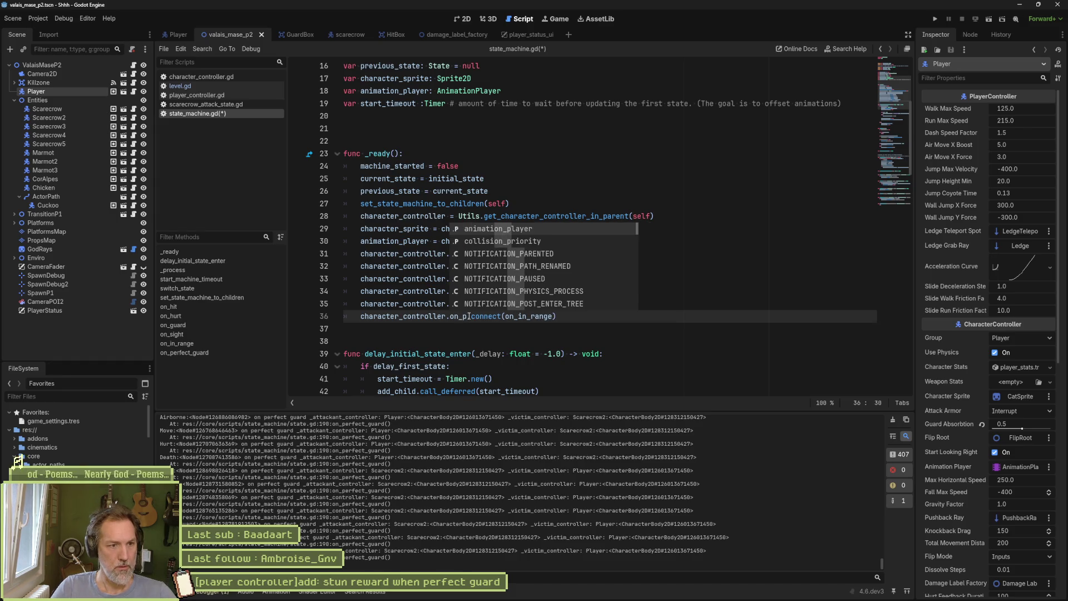
pyautogui.click(415, 316)
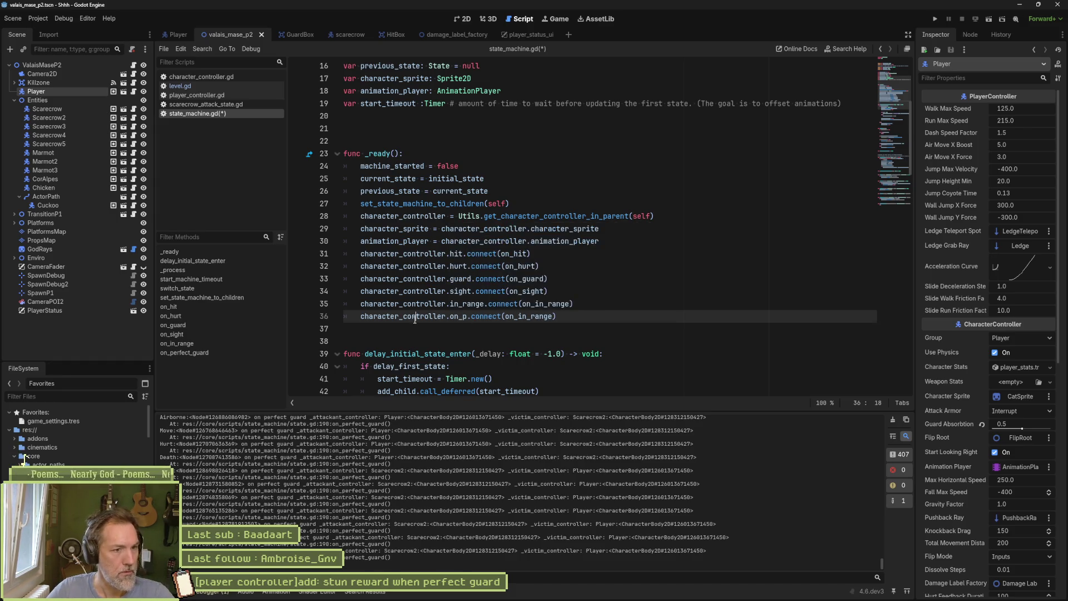
# Copy the perfect_guard signal name from character_controller.gd into the duplicated line 36
pyautogui.click(214, 77)
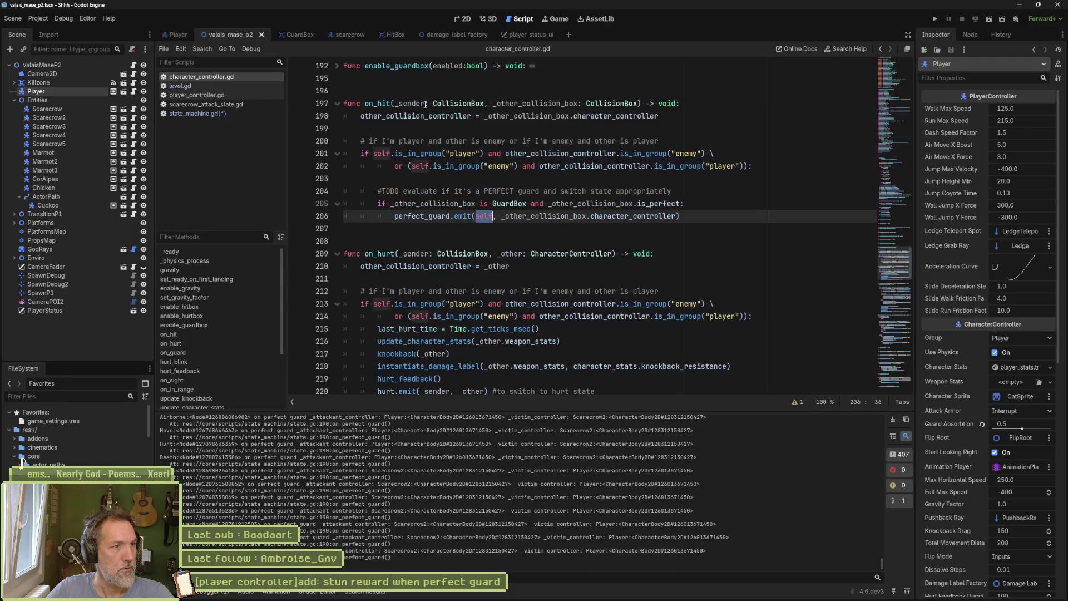
pyautogui.click(892, 65)
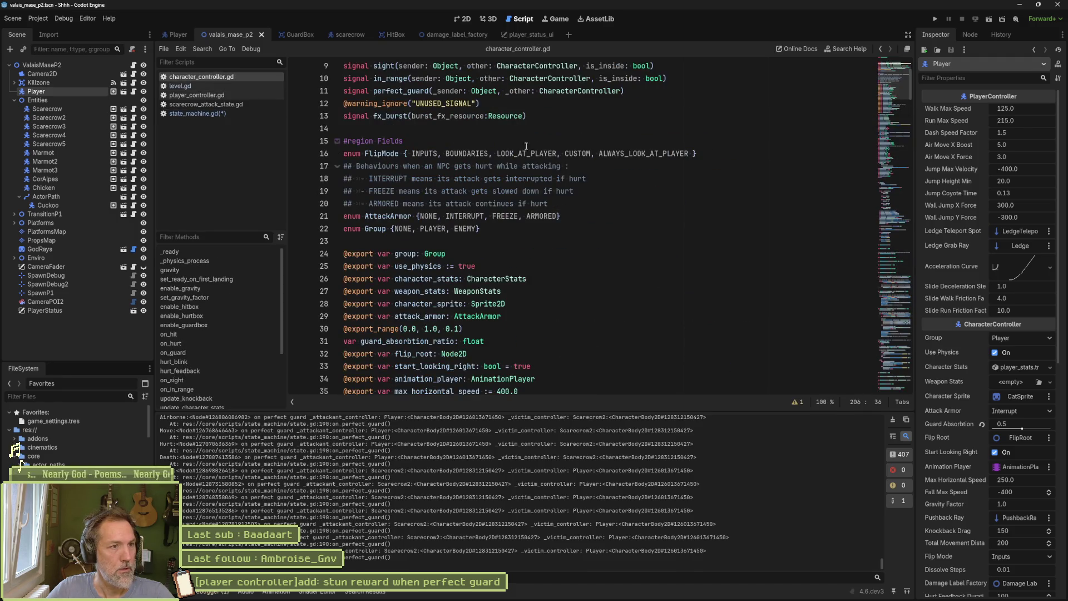
pyautogui.scroll(3, 433, 223)
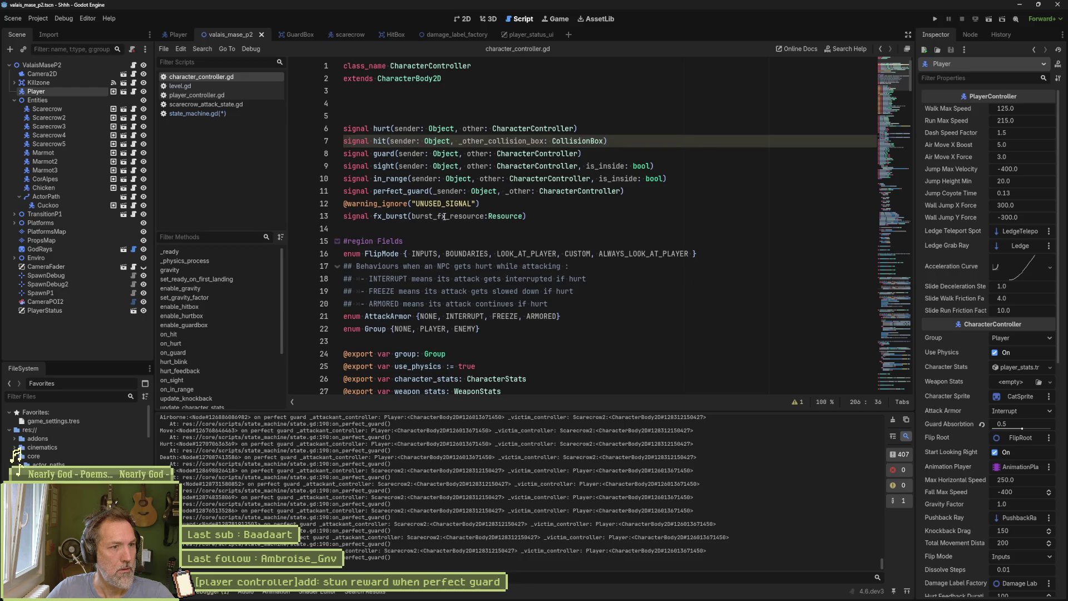
pyautogui.doubleClick(418, 191)
pyautogui.hotkey('ctrl', 'c')
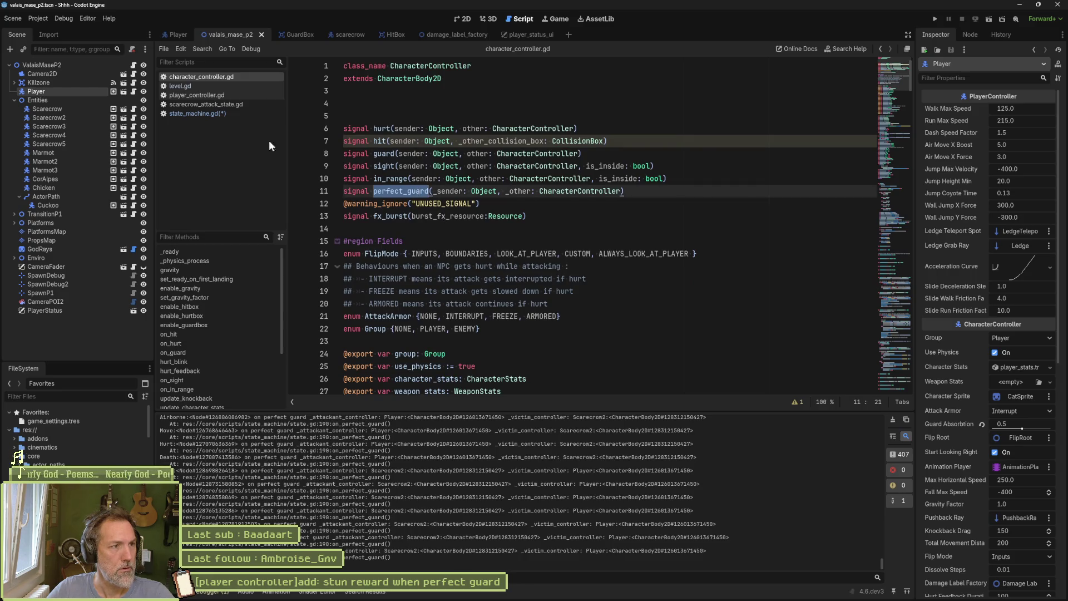
pyautogui.click(230, 114)
pyautogui.click(468, 316)
pyautogui.press('BackSpace')
pyautogui.press('BackSpace')
pyautogui.press('BackSpace')
pyautogui.hotkey('ctrl', 'v')
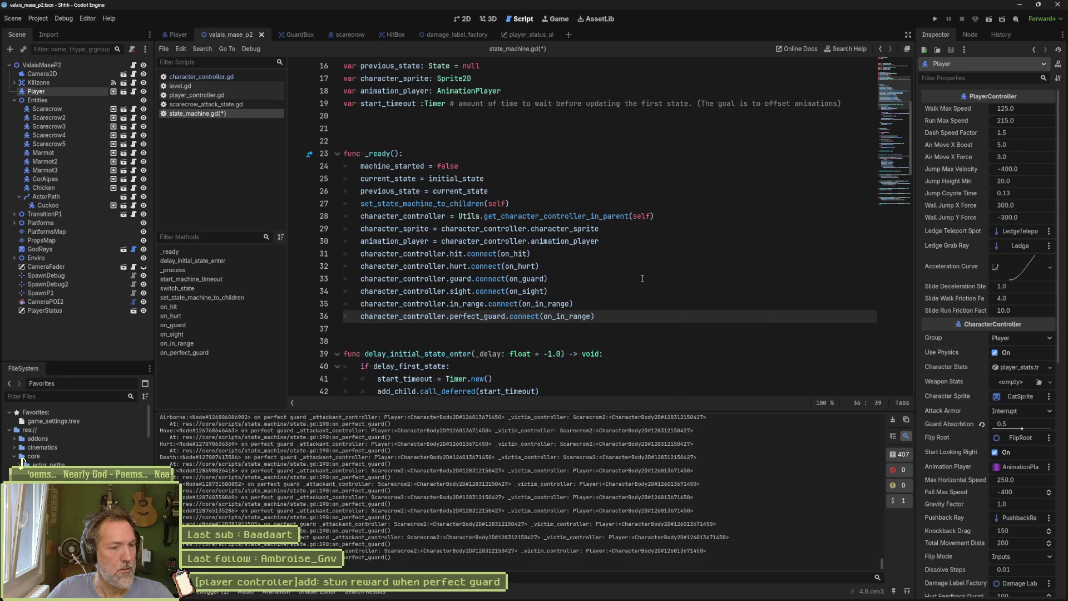
# Connect line 36 to on_perfect_guard, save state_machine.gd, and jump to that handler's pass stub
pyautogui.doubleClick(571, 316)
pyautogui.write('on')
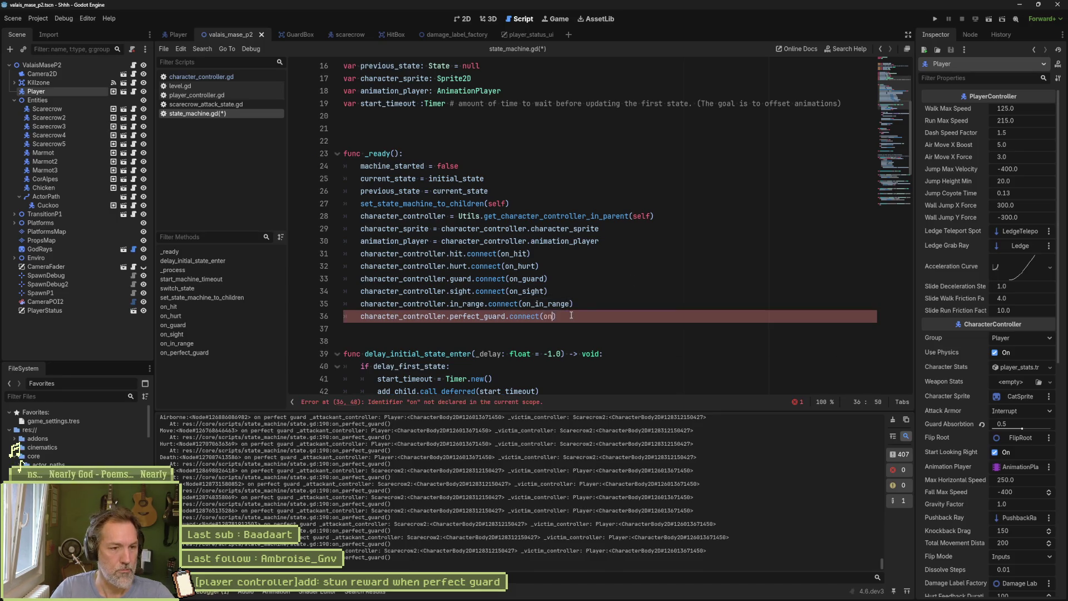
pyautogui.press('Down')
pyautogui.press('Down')
pyautogui.press('Down')
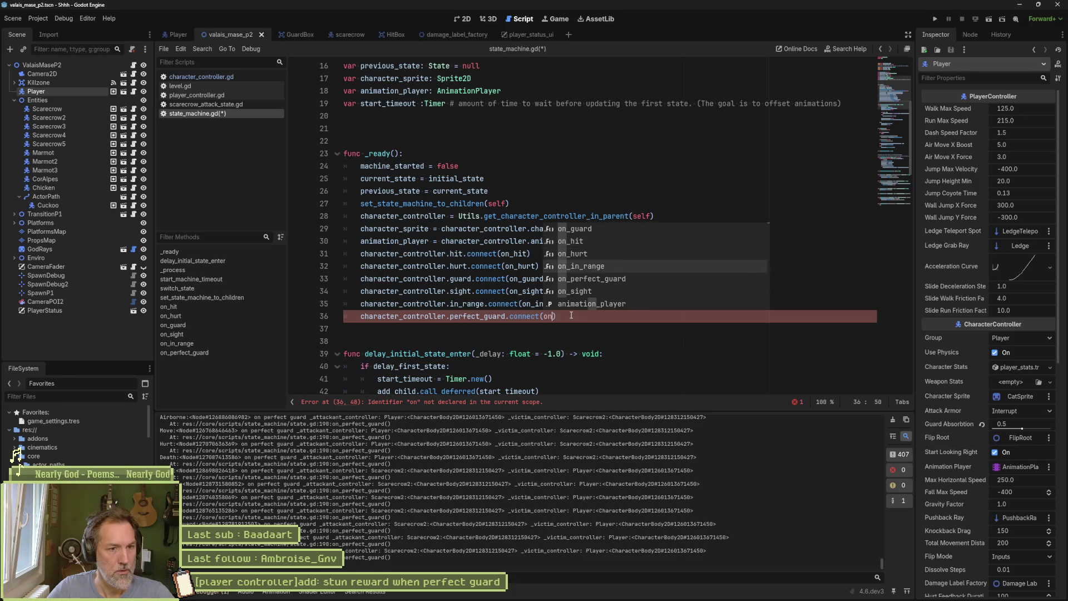
pyautogui.press('Return')
pyautogui.hotkey('ctrl', 's')
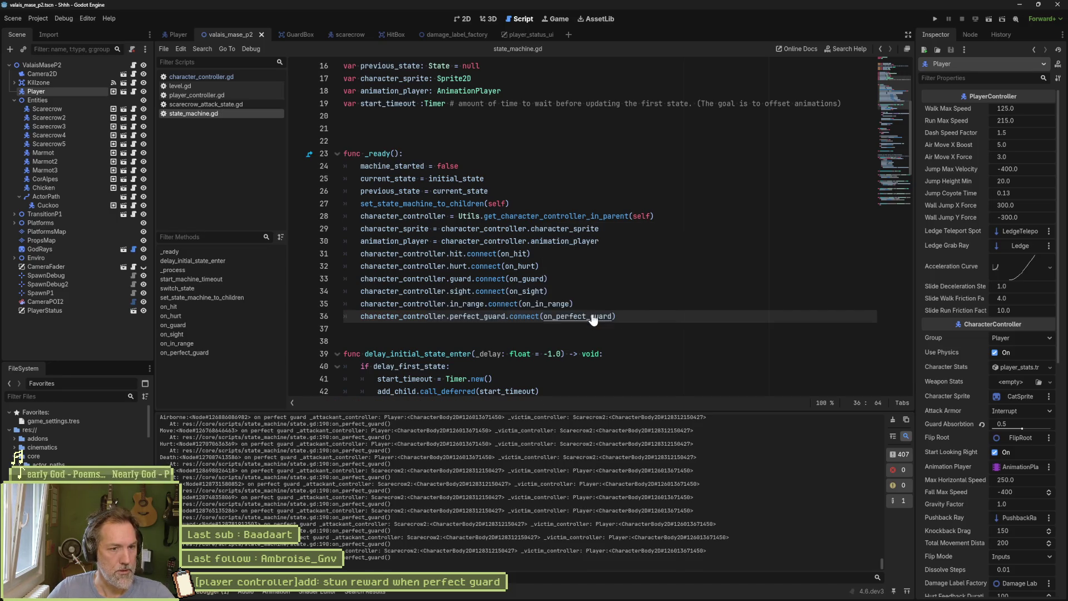
pyautogui.keyDown('ctrl'); pyautogui.click(591, 315); pyautogui.keyUp('ctrl')
pyautogui.click(405, 362)
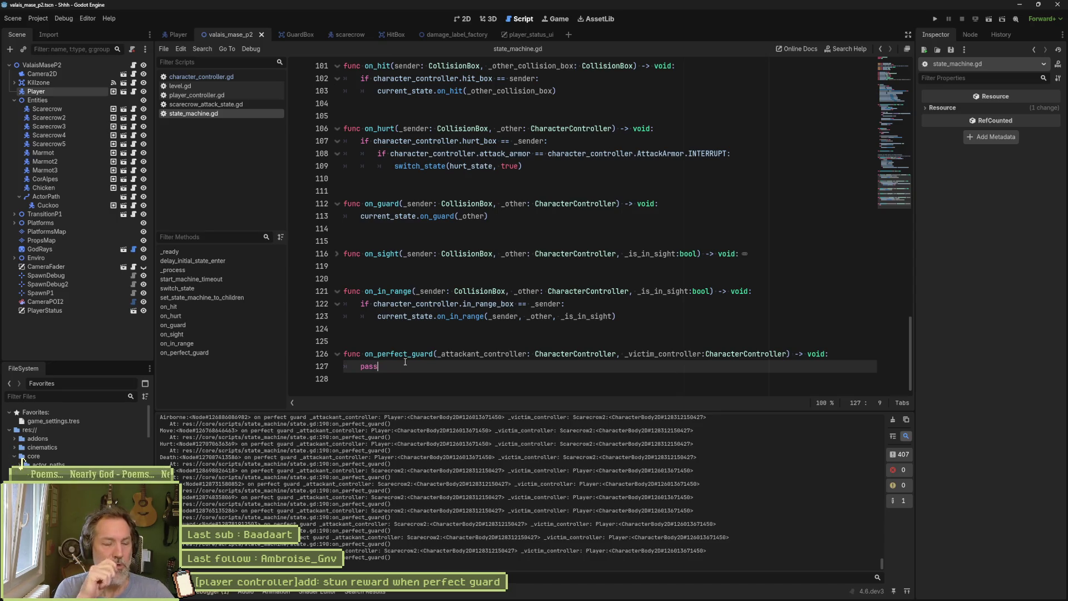
# Replace on_perfect_guard's pass with the current_state.on_in_range(...) call copied from on_in_range, unindented
pyautogui.moveTo(625, 317); pyautogui.dragTo(629, 309)
pyautogui.hotkey('ctrl', 'c')
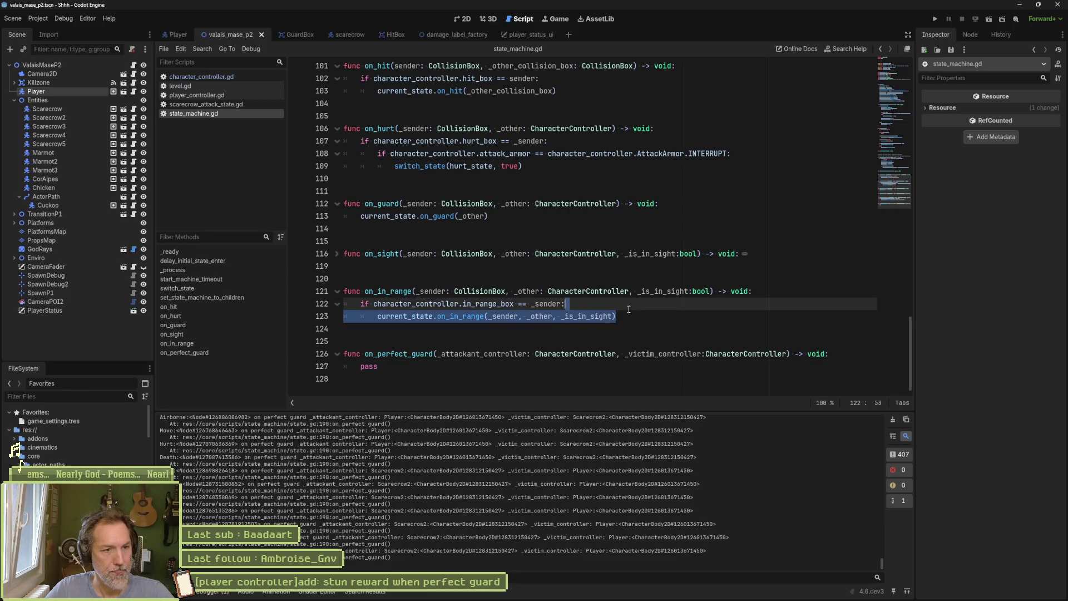
pyautogui.press('Left')
pyautogui.press('Left')
pyautogui.press('Left')
pyautogui.moveTo(364, 308)
pyautogui.mouseDown()
pyautogui.moveTo(640, 316)
pyautogui.moveTo(539, 305)
pyautogui.mouseUp()
pyautogui.hotkey('shift', 'Left')
pyautogui.hotkey('shift', 'Left')
pyautogui.hotkey('shift', 'Left')
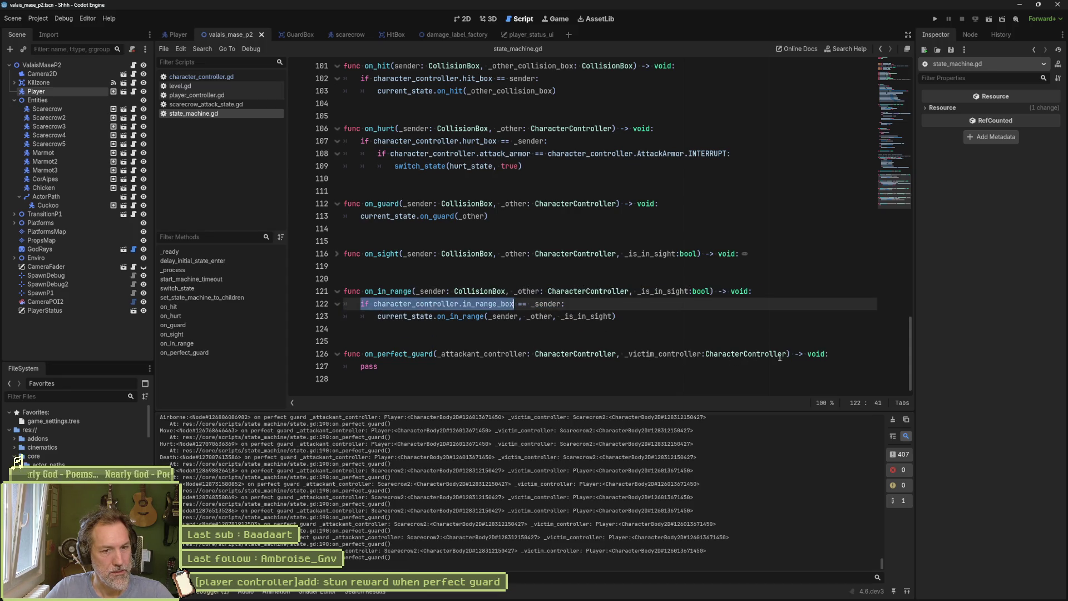
pyautogui.click(837, 355)
pyautogui.press('Down')
pyautogui.hotkey('shift', 'Up')
pyautogui.hotkey('ctrl', 'v')
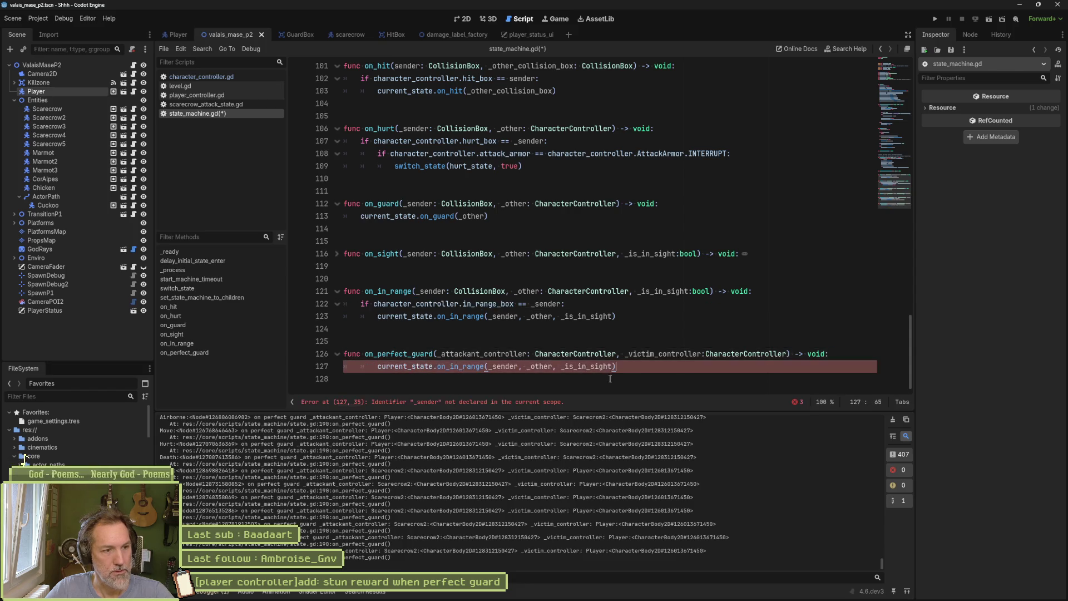
pyautogui.hotkey('shift', 'Tab')
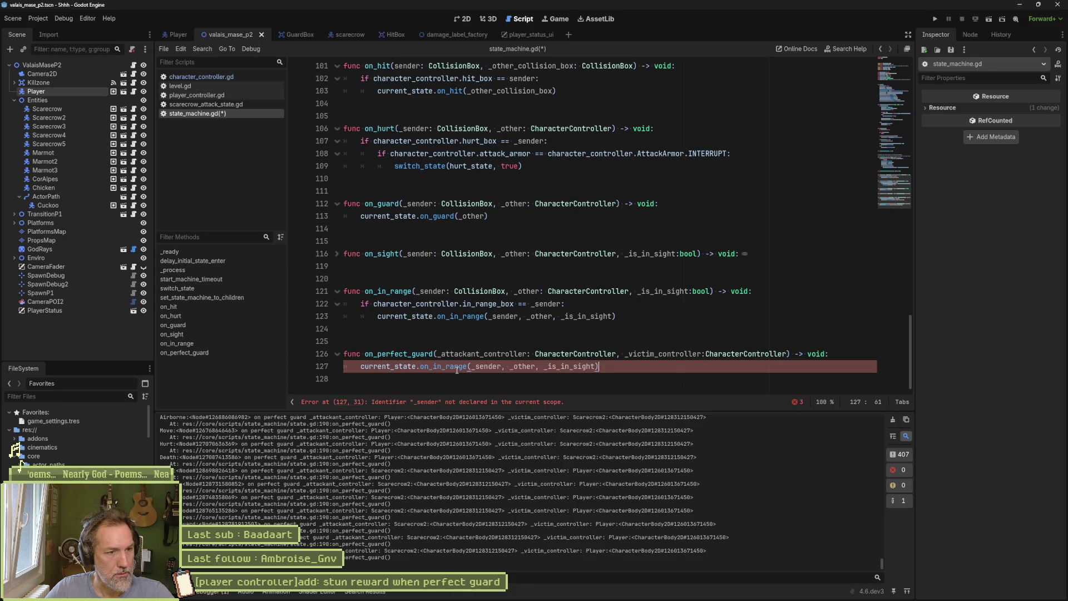
# Rename the pasted call to current_state.on_per(...) and start a quick file search for state
pyautogui.doubleClick(458, 369)
pyautogui.write('on_per')
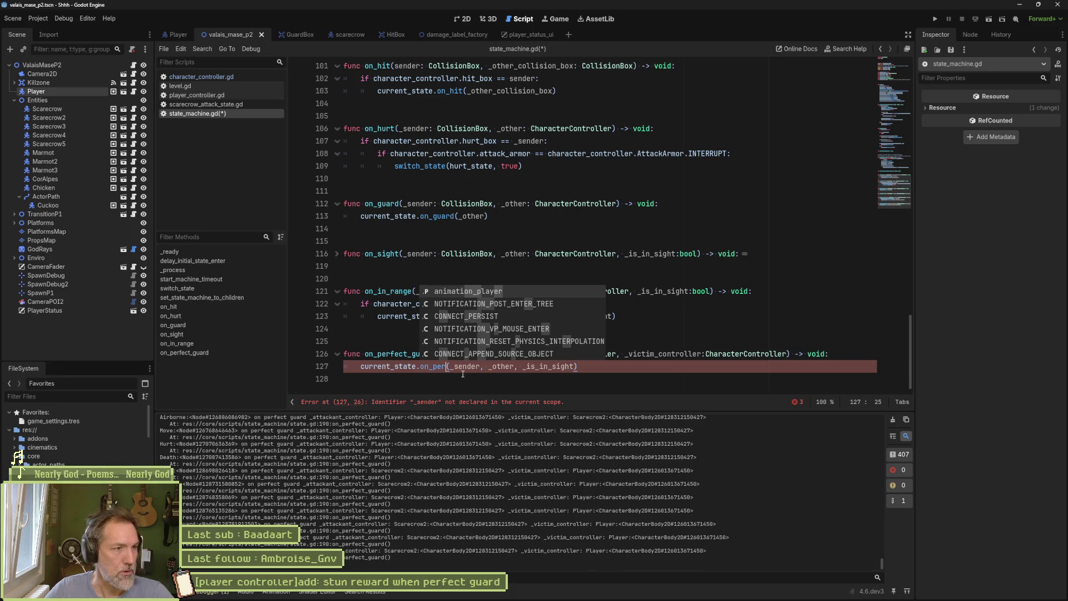
pyautogui.hotkey('ctrl', 'alt', 'o')
# Open state.gd and declare on_perfect_guard(_attackant_controller: CharacterController, _victim_controller: CharacterController) after on_in_range
pyautogui.write('state')
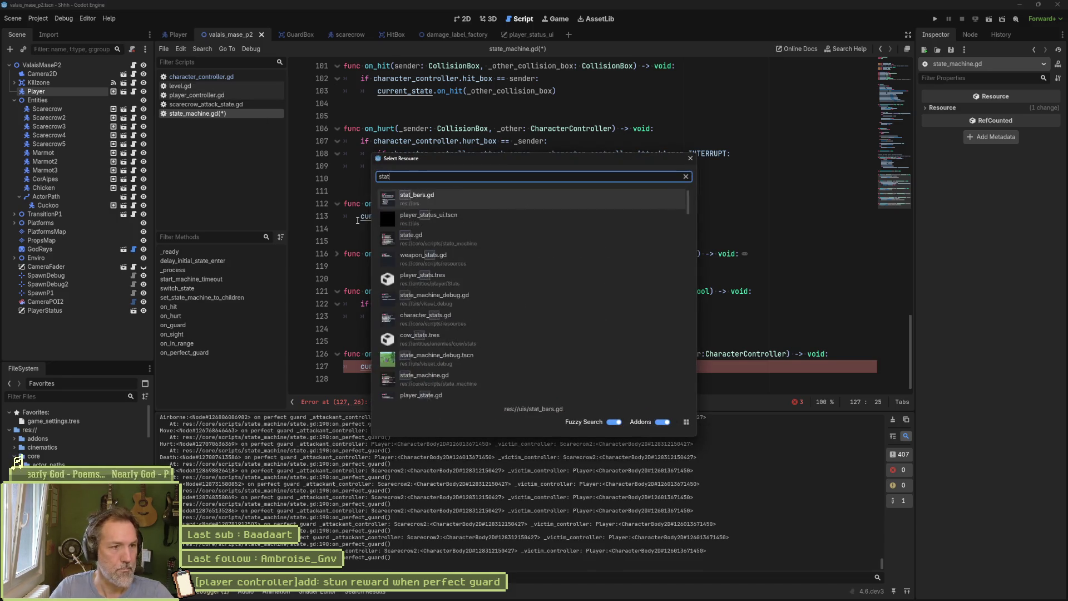
pyautogui.press('Return')
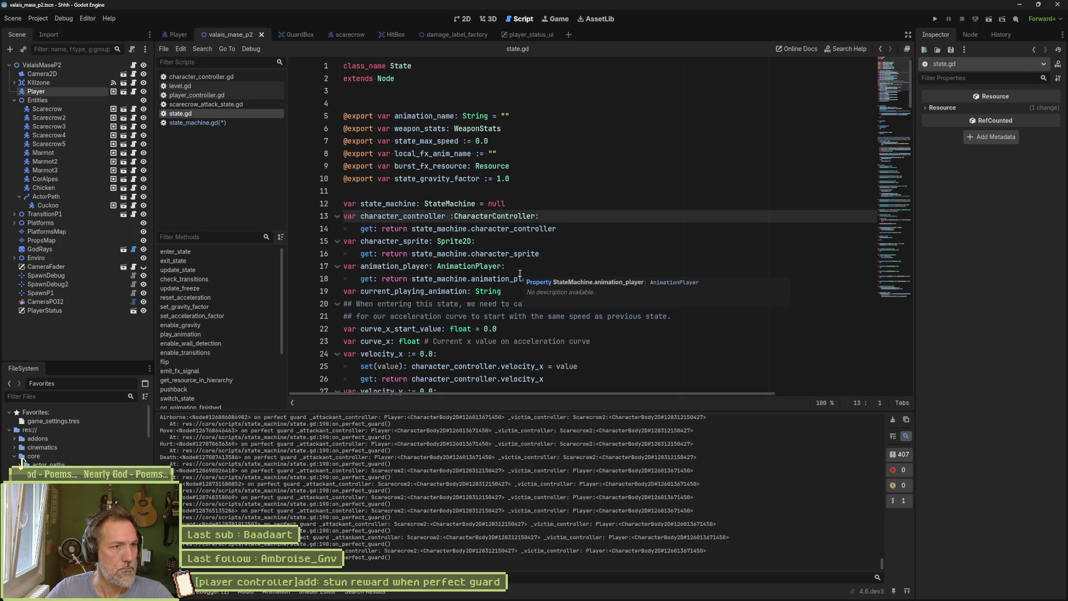
pyautogui.click(474, 103)
pyautogui.press('Return')
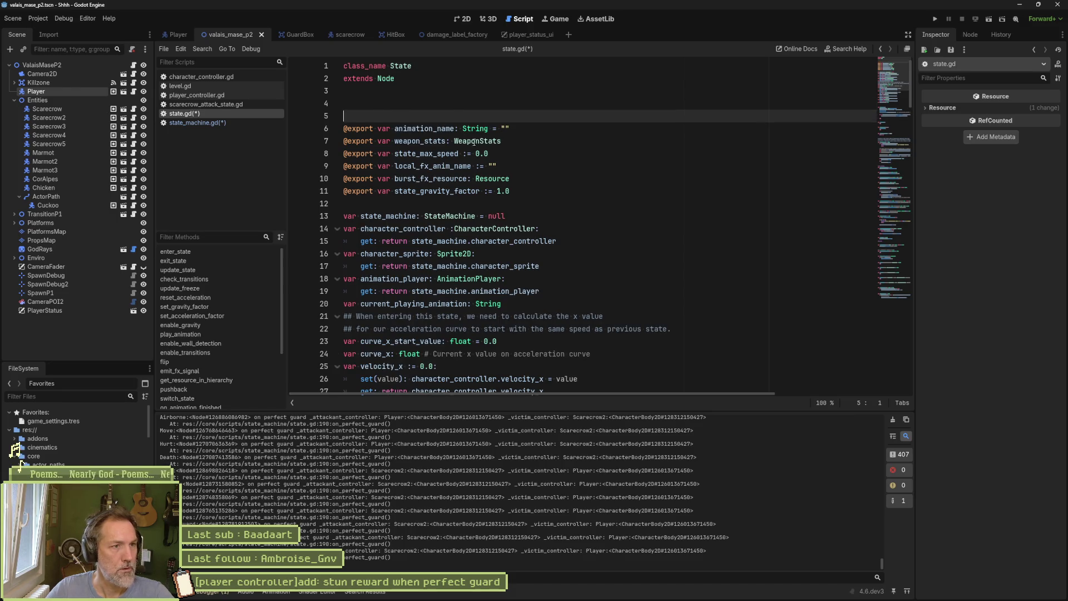
pyautogui.scroll(-6, 473, 142)
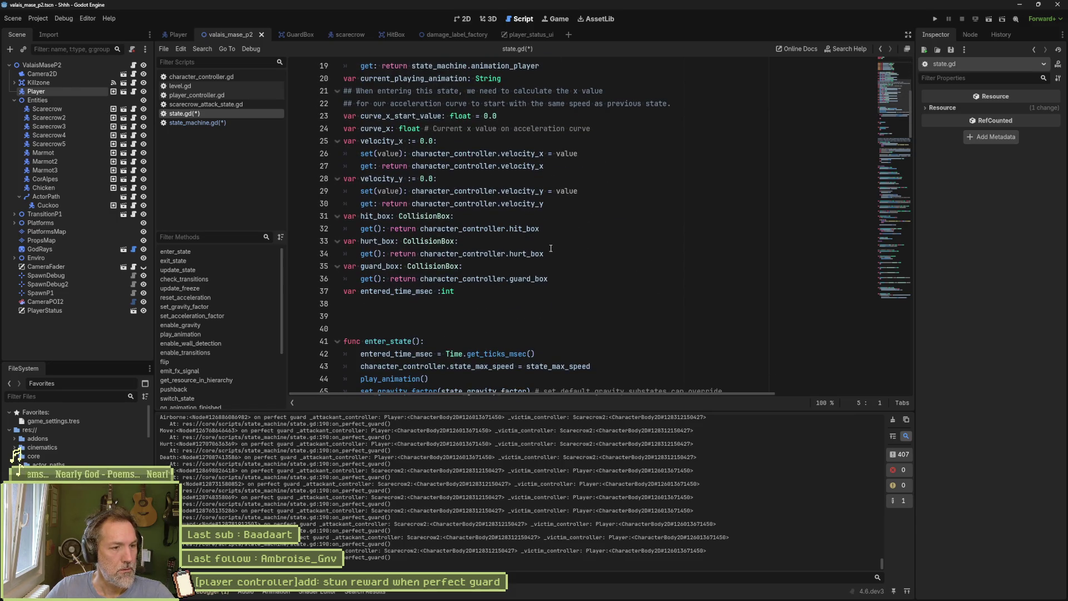
pyautogui.scroll(-12, 550, 246)
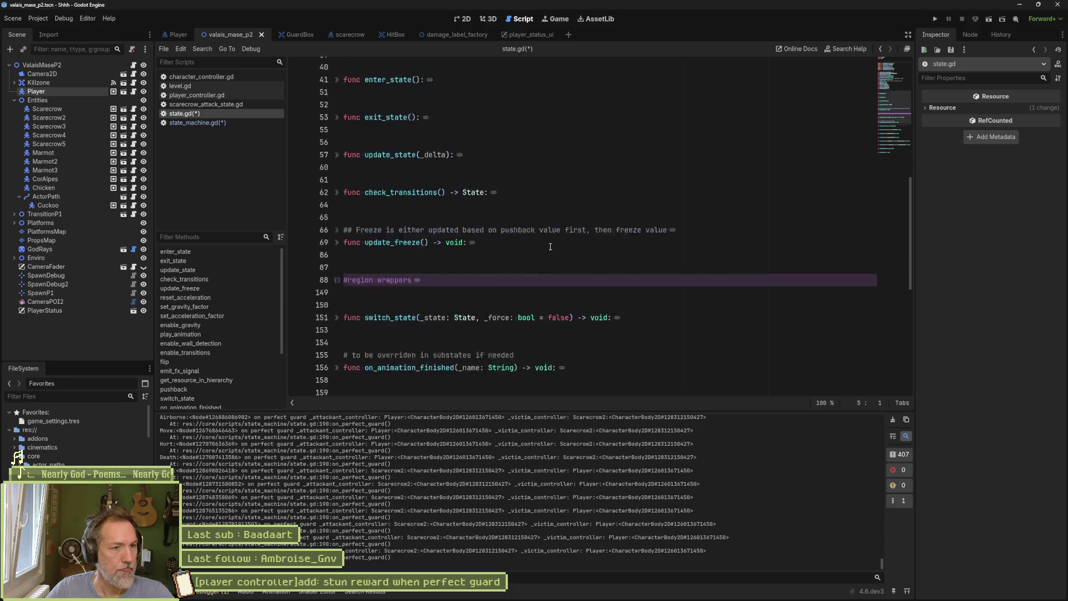
pyautogui.scroll(-3, 551, 248)
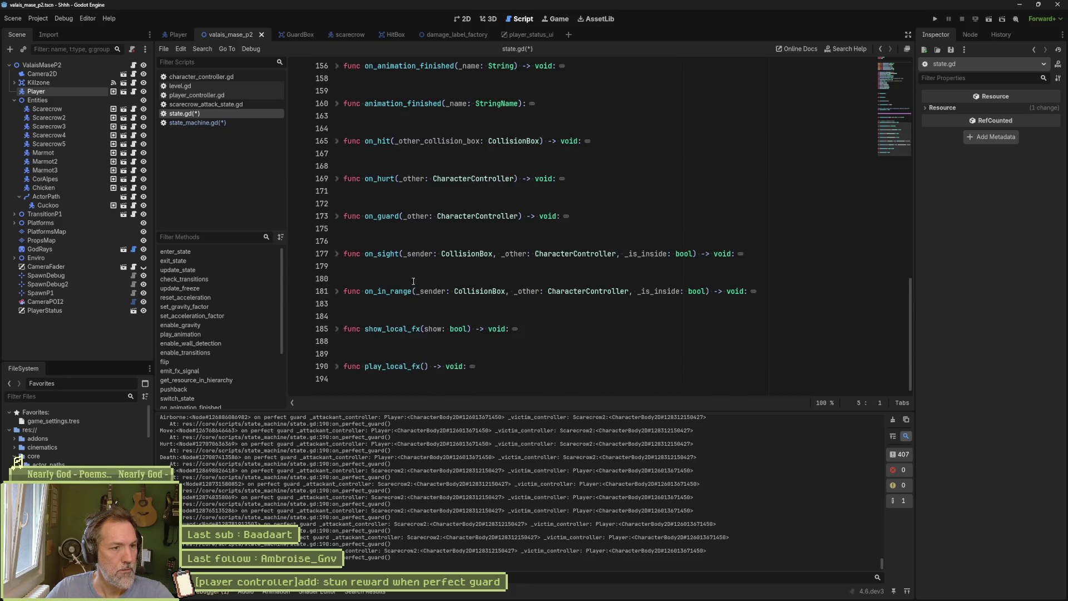
pyautogui.click(393, 305)
pyautogui.press('Return')
pyautogui.press('Return')
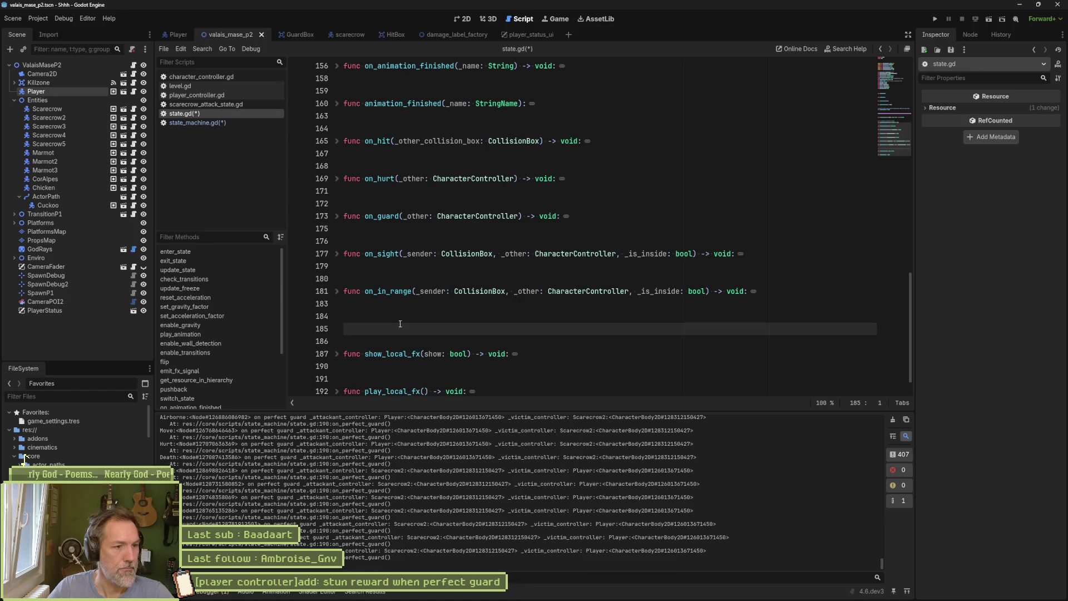
pyautogui.write('func on_perfect_guard(')
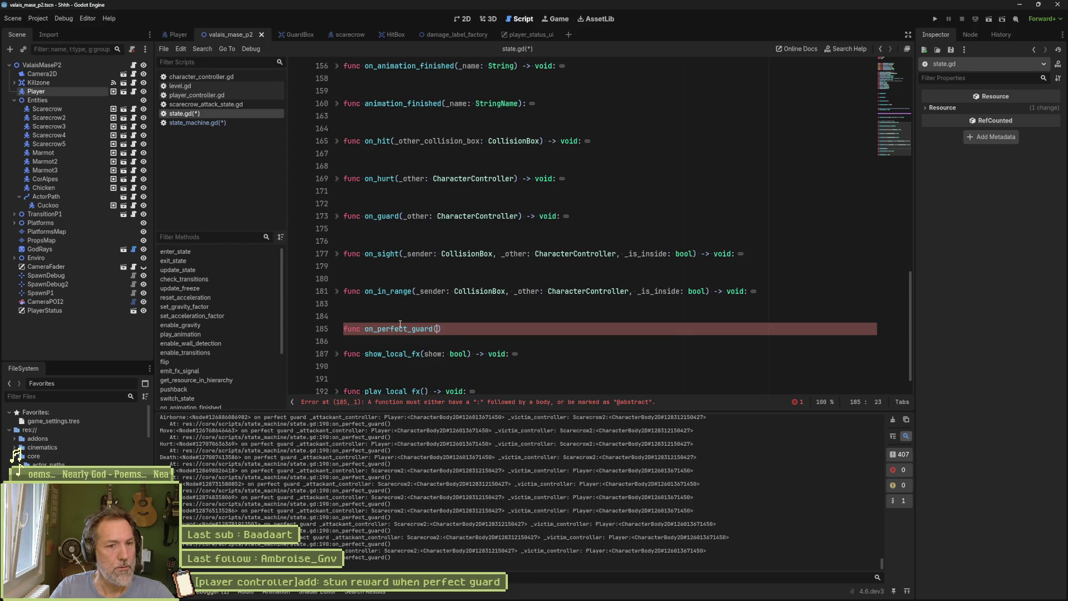
pyautogui.write('_attackant_contro')
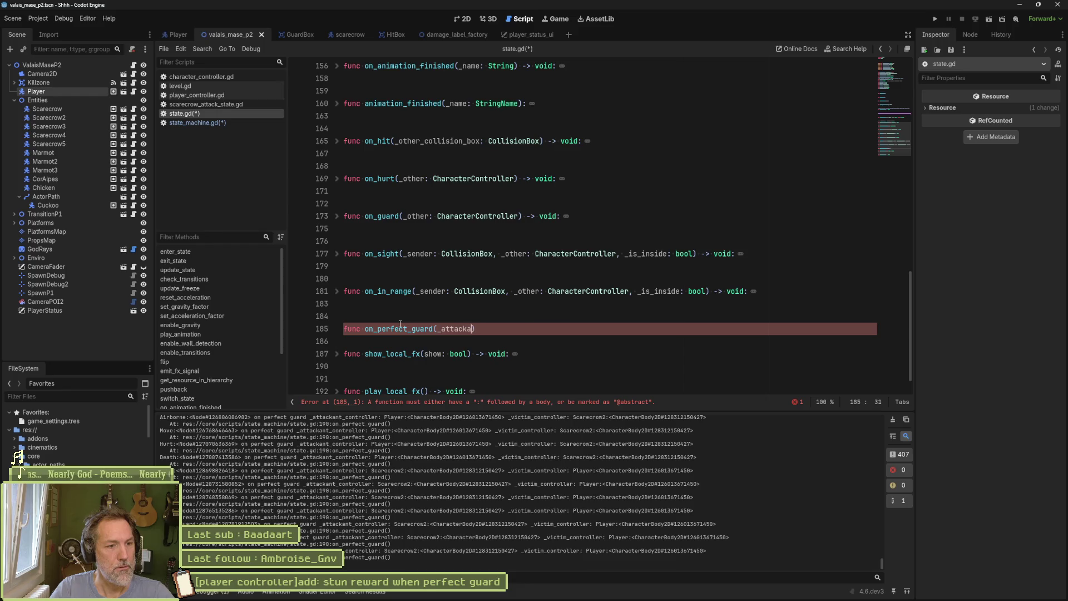
pyautogui.write('ller: Characte')
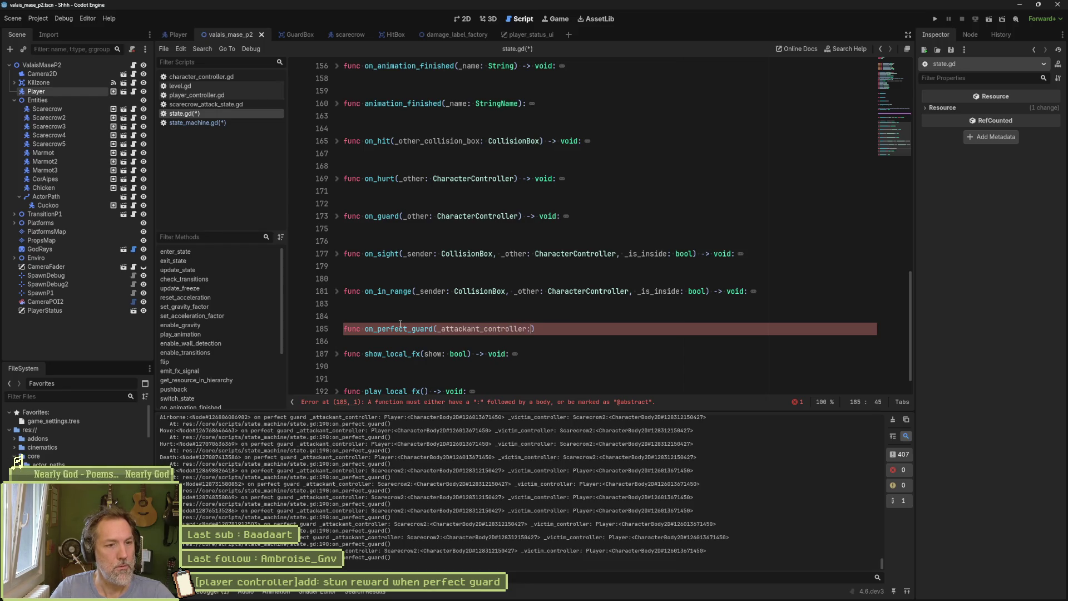
pyautogui.write('rController, _vi')
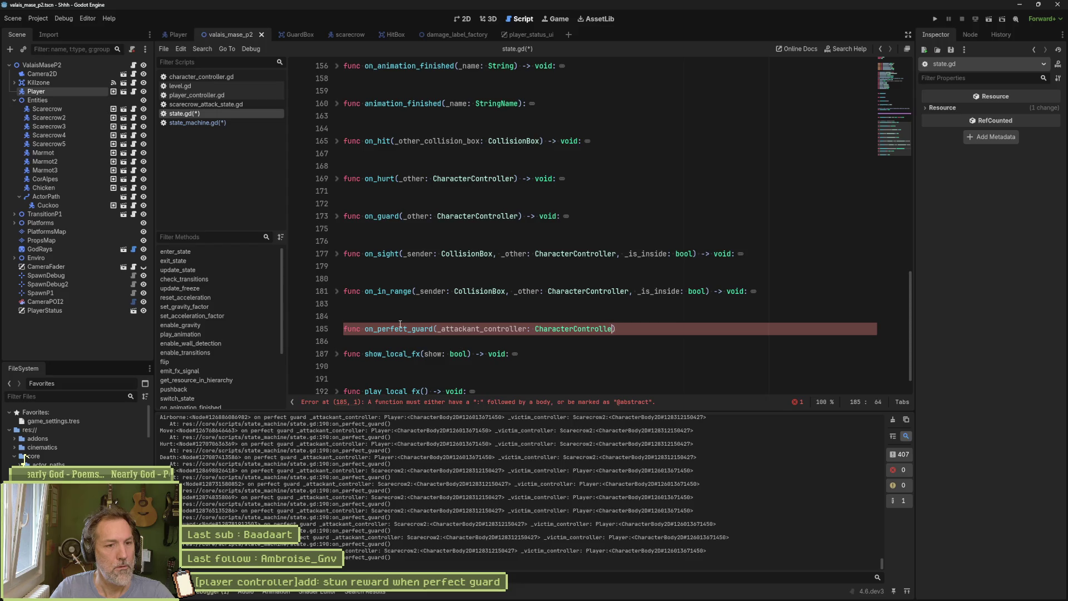
pyautogui.write('ctim_controller: ')
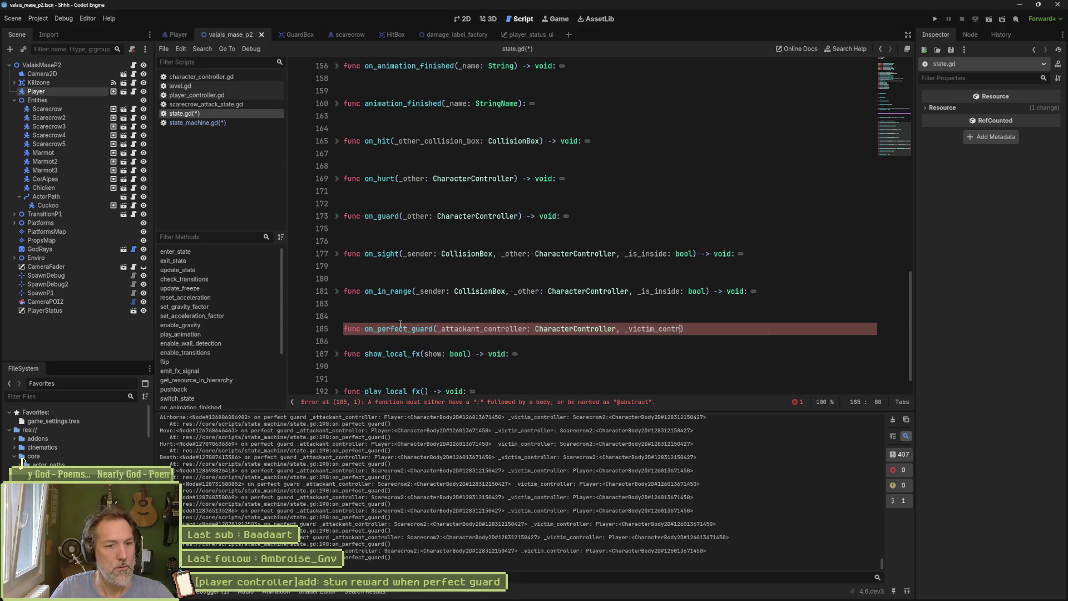
pyautogui.write('Character')
pyautogui.write('Controller) -> void')
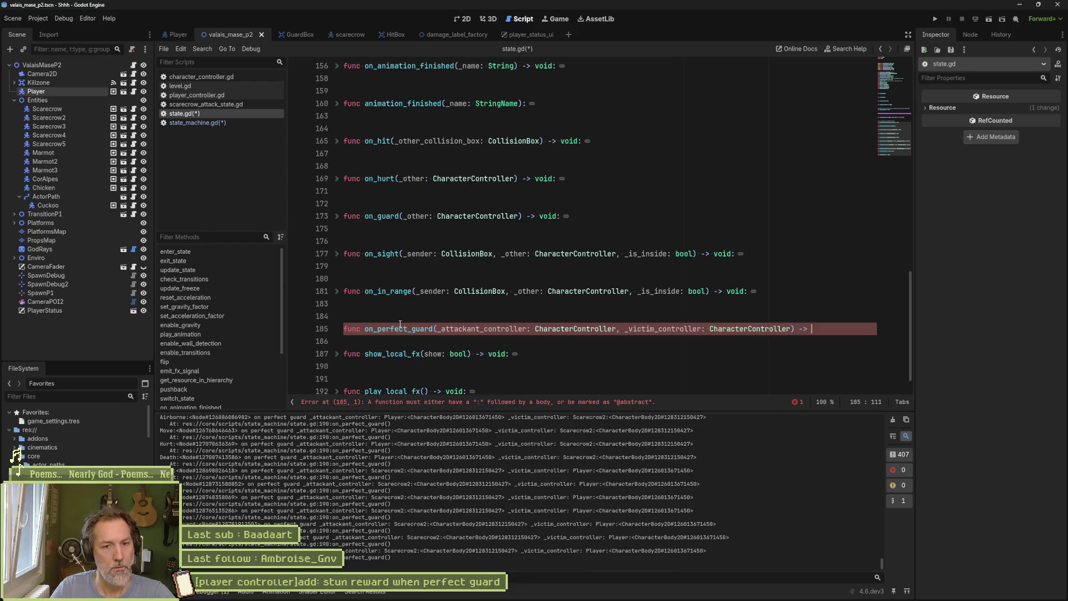
pyautogui.write(':')
pyautogui.press('Return')
# Add a print_debug line logging self, _attackant_controller and _victim_controller with labels, then save
pyautogui.write('pass')
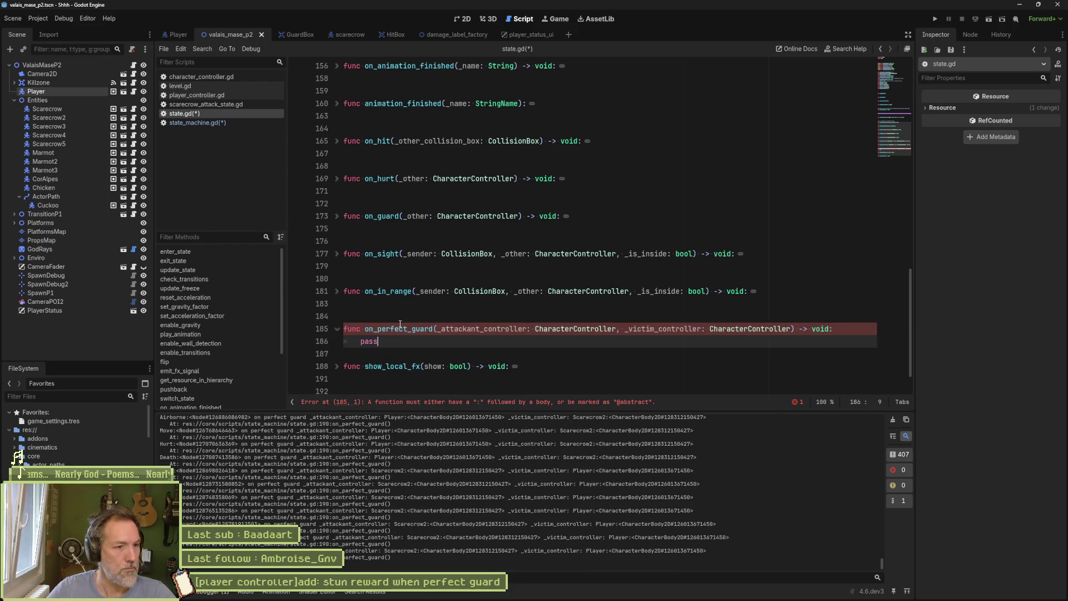
pyautogui.press('BackSpace')
pyautogui.press('BackSpace')
pyautogui.press('BackSpace')
pyautogui.write('print_debug(self,')
pyautogui.press('Up')
pyautogui.hotkey('ctrl', 'shift', 'Right')
pyautogui.hotkey('ctrl', 'c')
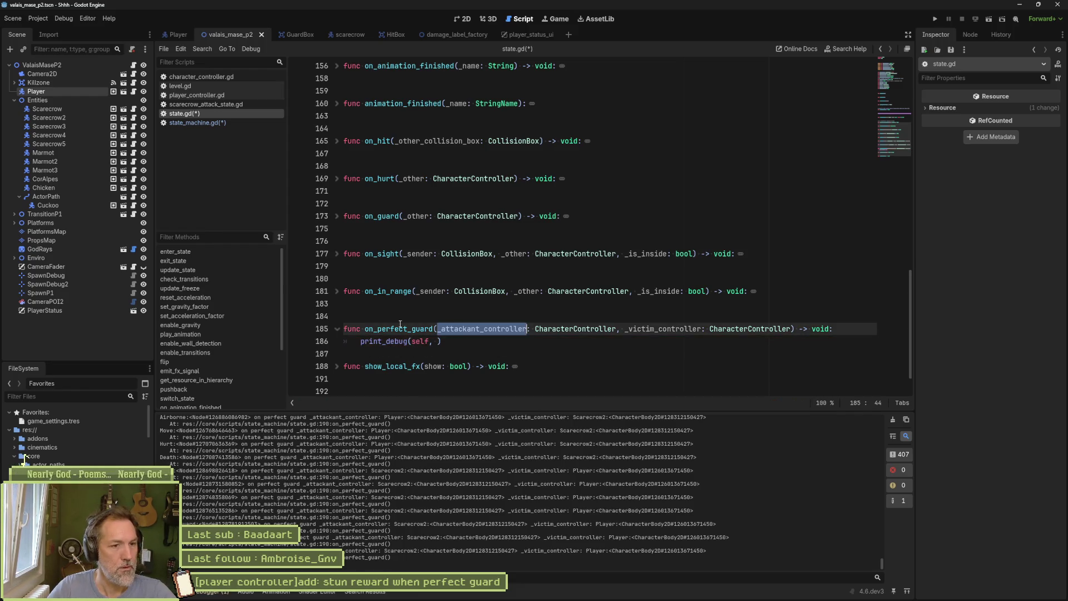
pyautogui.press('Down')
pyautogui.press('Left')
pyautogui.write('"')
pyautogui.hotkey('ctrl', 'v')
pyautogui.write(':')
pyautogui.hotkey('ctrl', 'v')
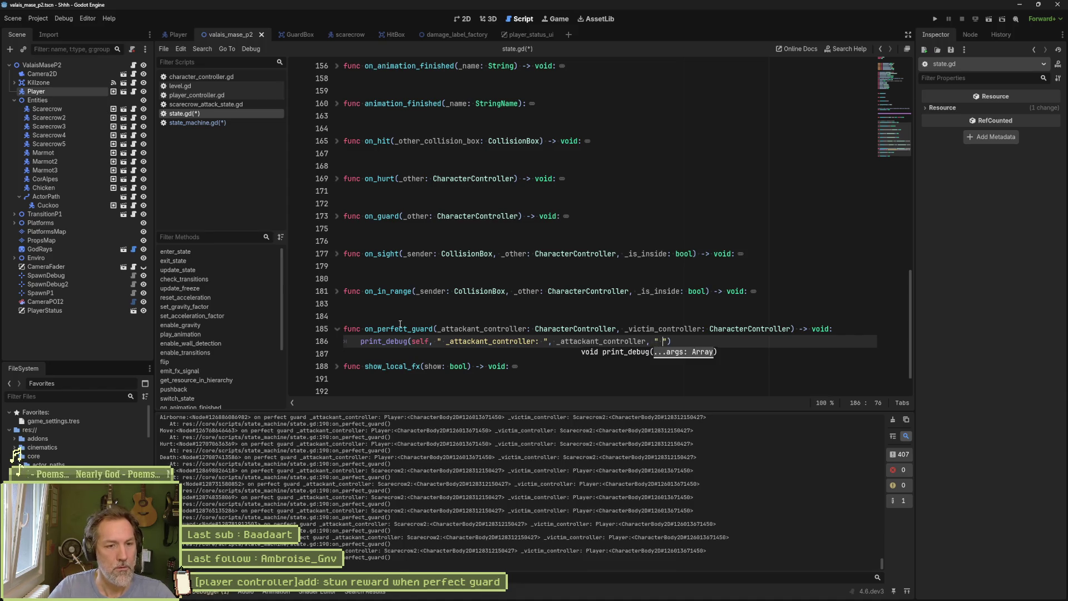
pyautogui.write('" ')
pyautogui.write('_victim_controller: ", ')
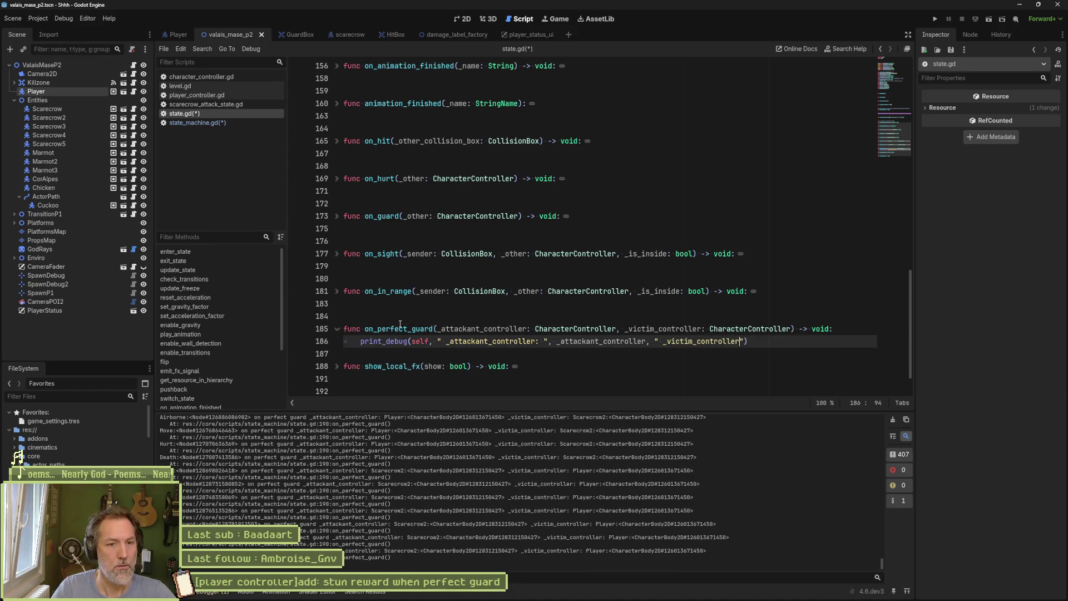
pyautogui.write('_victim_controller')
pyautogui.hotkey('ctrl', 's')
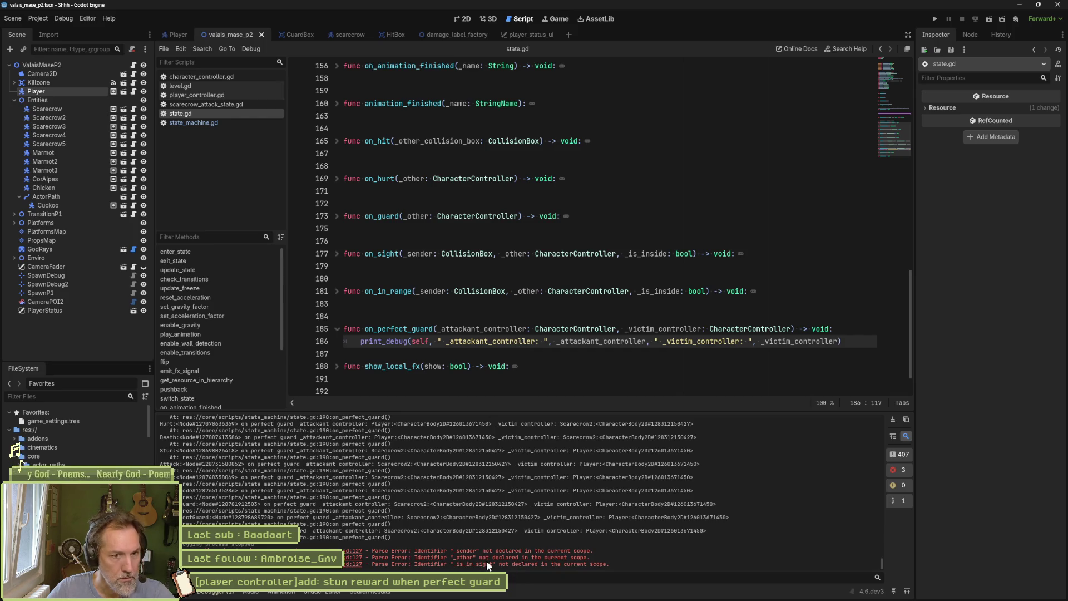
# Switch to state_machine.gd and autocomplete the on_perfect_guard call on line 127
pyautogui.click(396, 357)
pyautogui.press('Return')
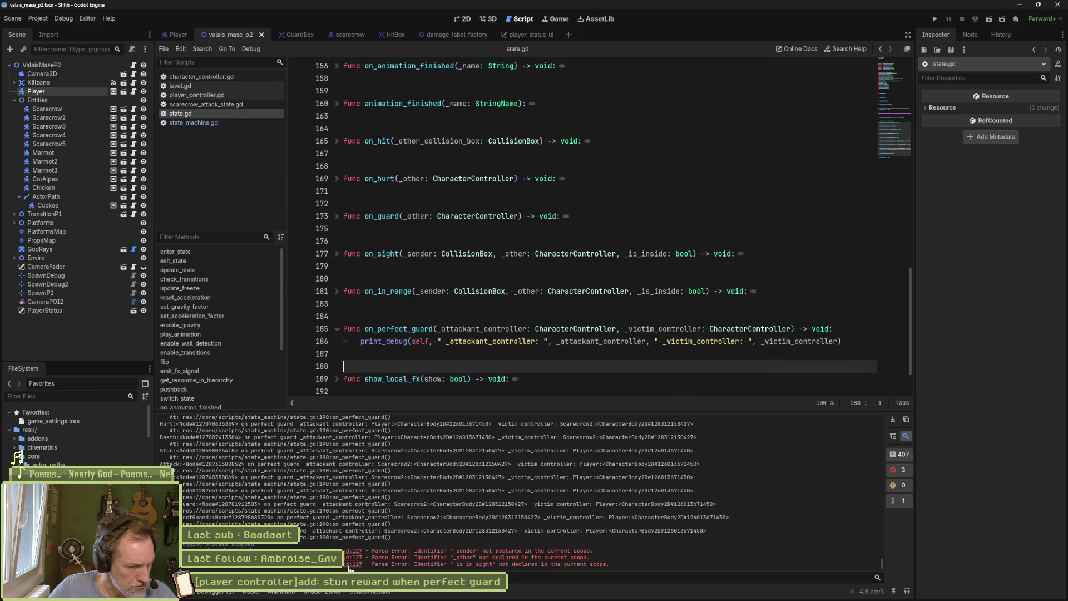
pyautogui.click(256, 123)
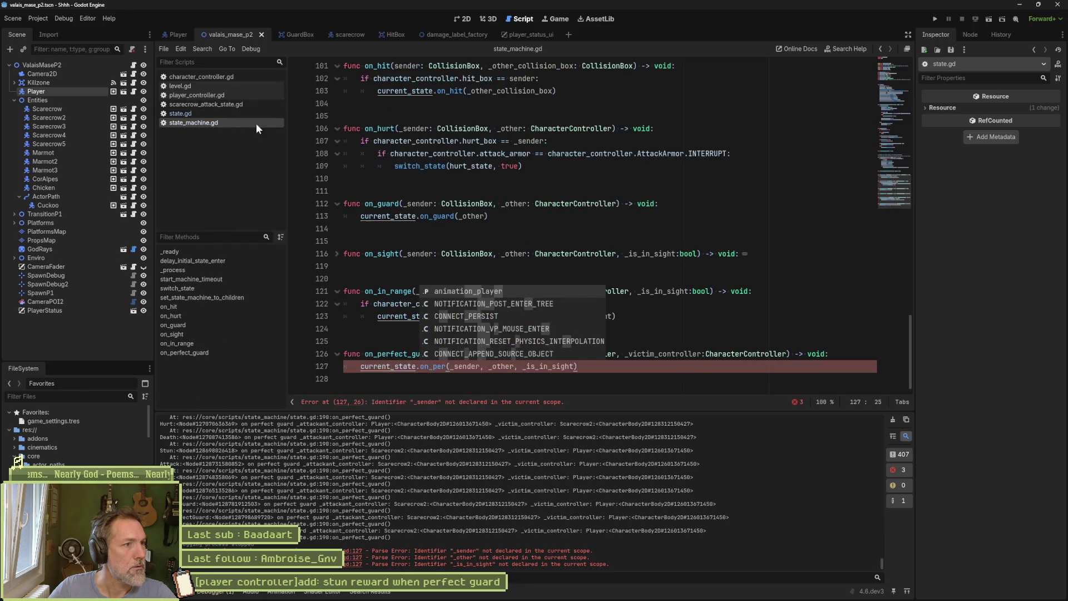
pyautogui.click(422, 366)
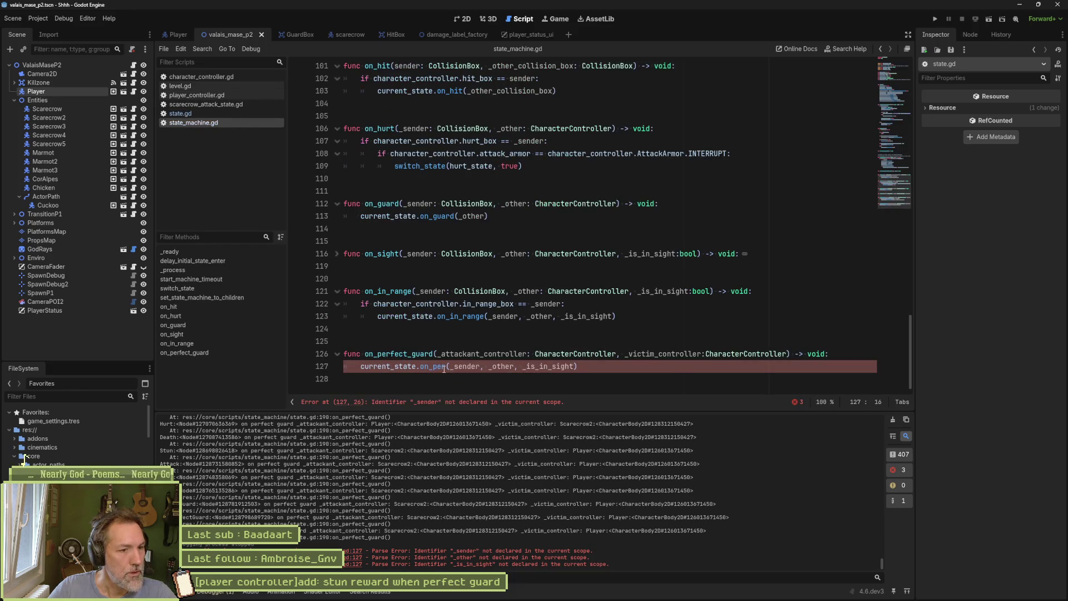
pyautogui.click(444, 369)
pyautogui.hotkey('ctrl', 'space')
pyautogui.press('Return')
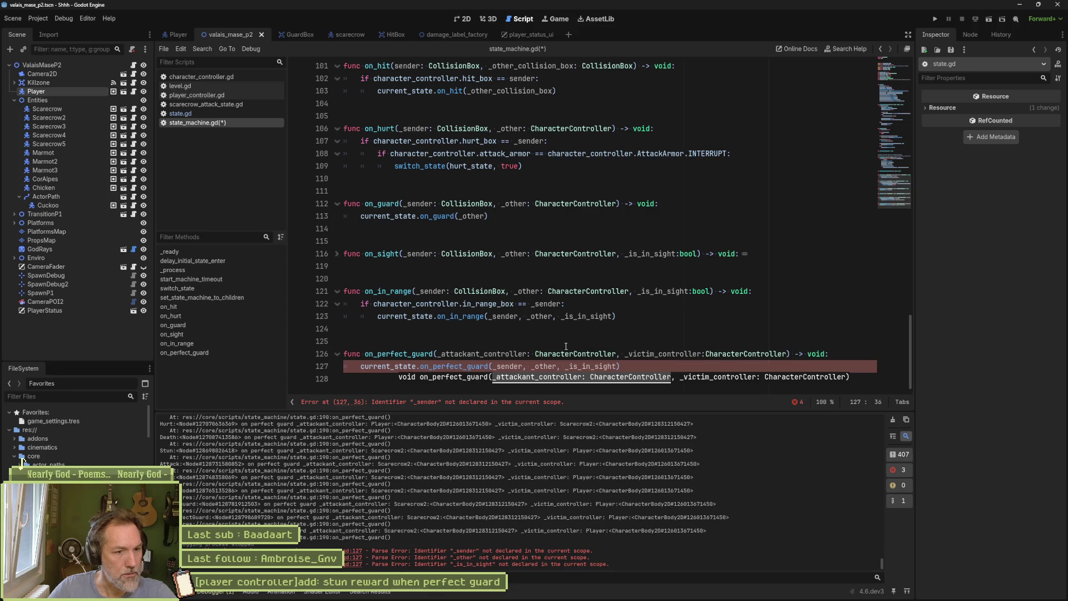
# Replace the call's arguments with _attackant_controller and _victim_controller, save, and run the scene
pyautogui.doubleClick(575, 367)
pyautogui.press('BackSpace')
pyautogui.press('BackSpace')
pyautogui.press('BackSpace')
pyautogui.doubleClick(483, 354)
pyautogui.hotkey('ctrl', 'c')
pyautogui.doubleClick(504, 366)
pyautogui.hotkey('ctrl', 'v')
pyautogui.doubleClick(662, 353)
pyautogui.hotkey('ctrl', 'c')
pyautogui.doubleClick(593, 368)
pyautogui.hotkey('ctrl', 'v')
pyautogui.hotkey('ctrl', 's')
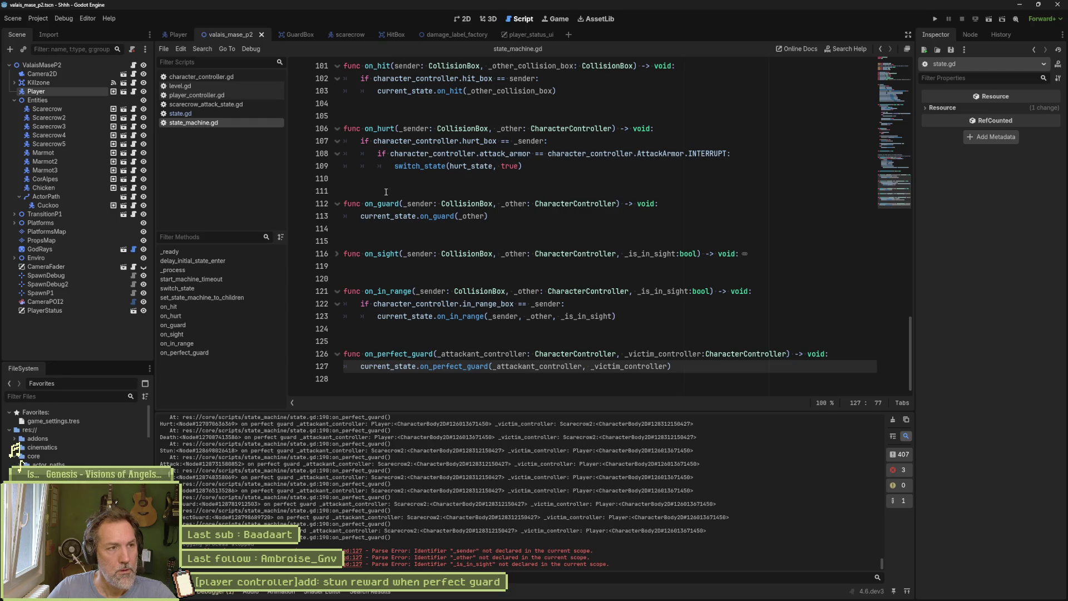
pyautogui.press('F6')
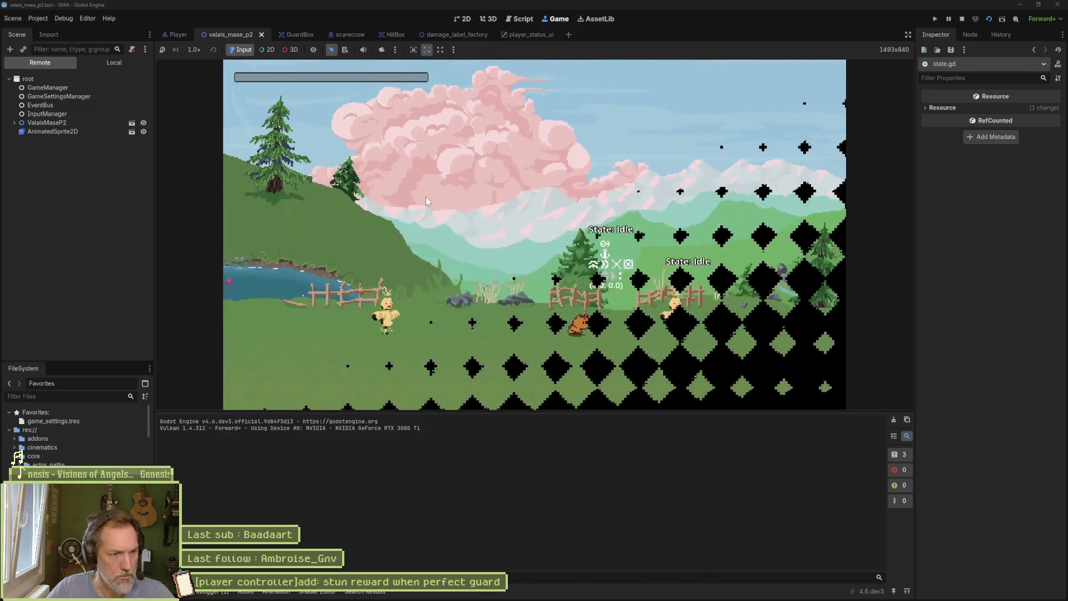
# Attack a scarecrow twice with J to provoke guards, then move the player left
pyautogui.press('j')
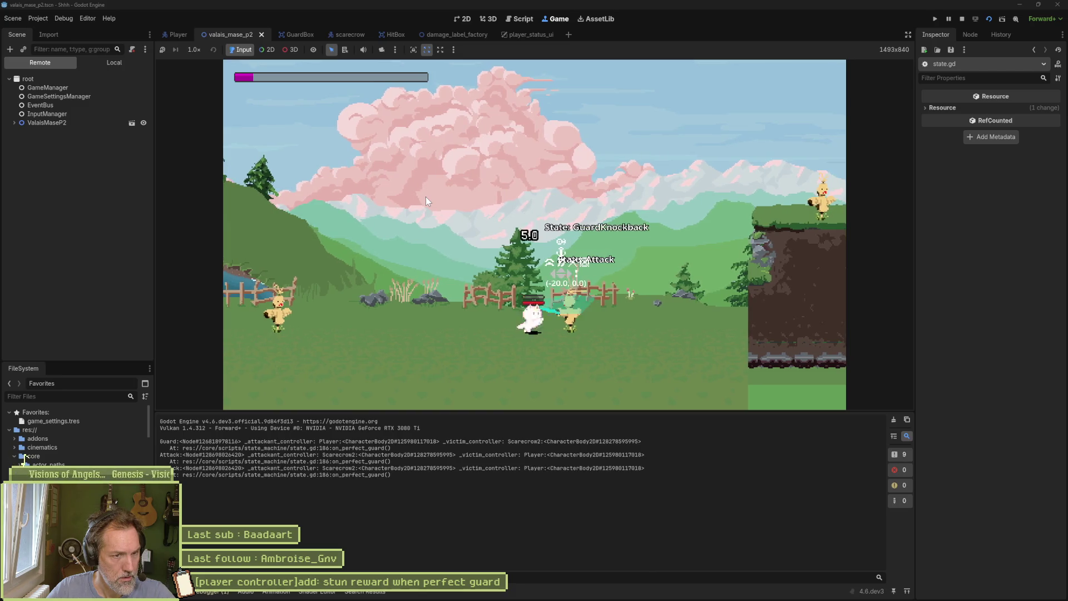
pyautogui.press('j')
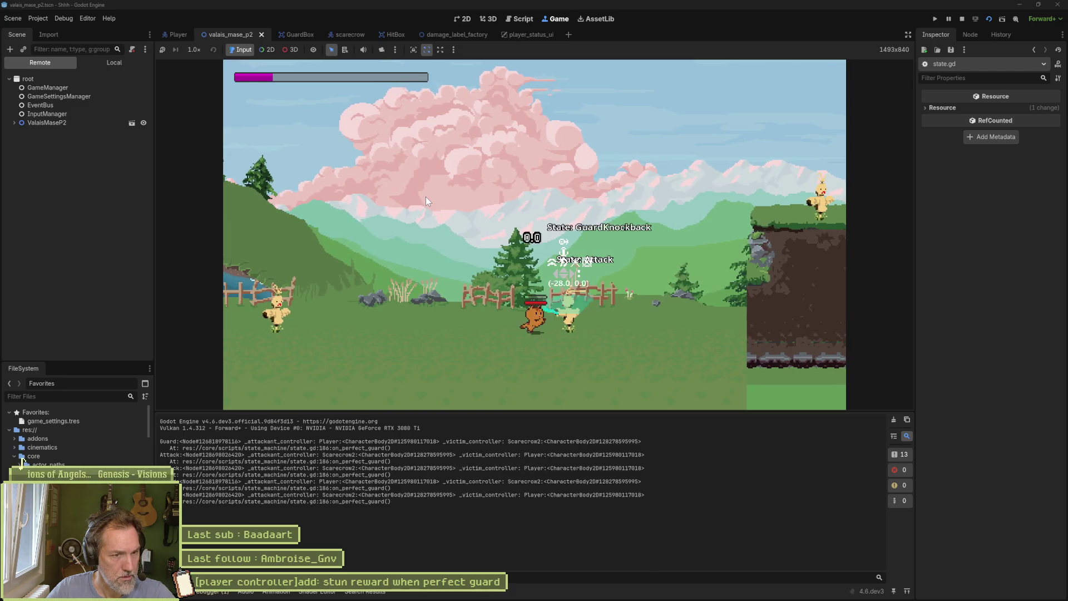
pyautogui.press('a')
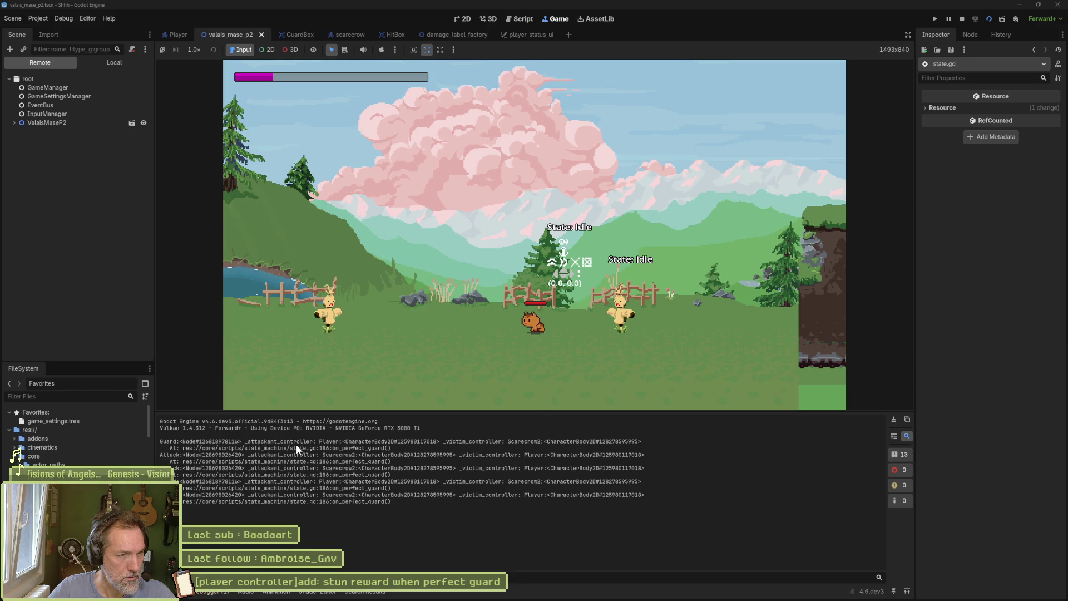
# Stop the game and review the on_guard call on line 113 of state_machine.gd
pyautogui.click(961, 18)
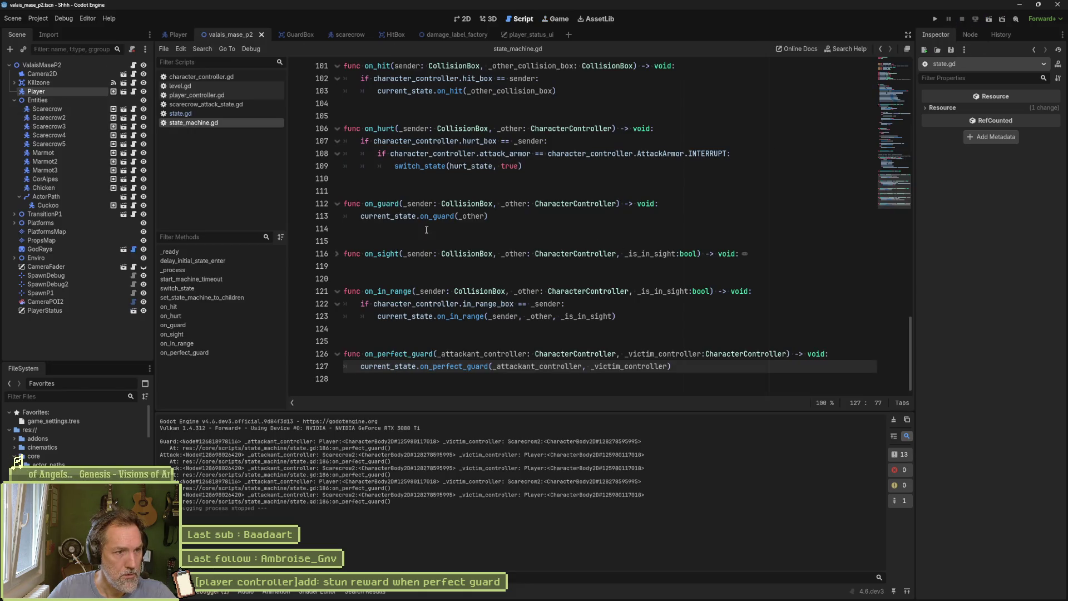
pyautogui.moveTo(374, 216); pyautogui.dragTo(497, 217)
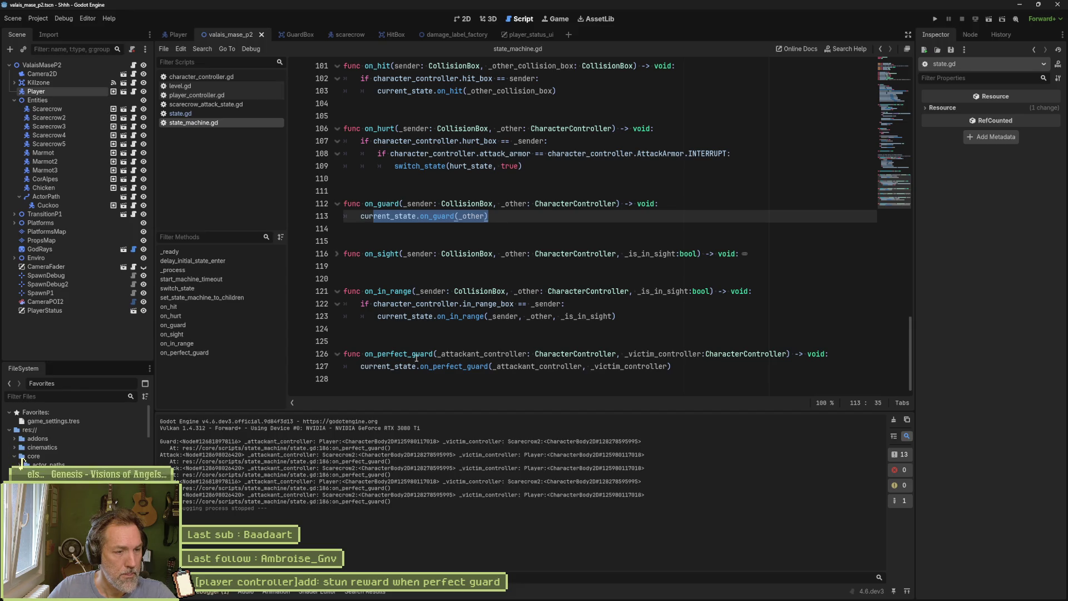
pyautogui.moveTo(494, 369)
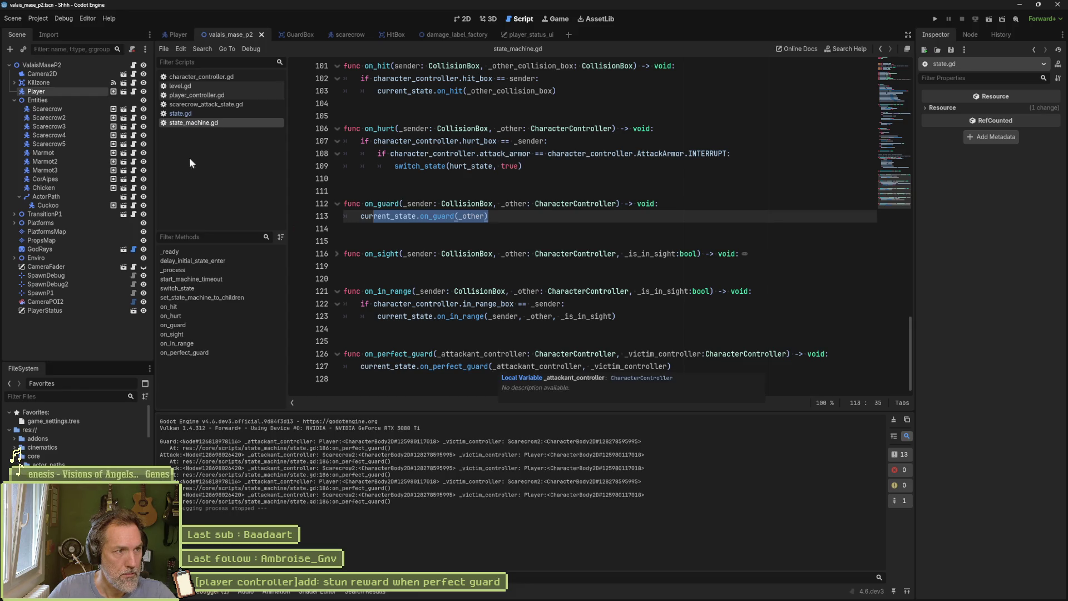
pyautogui.click(218, 115)
pyautogui.click(218, 122)
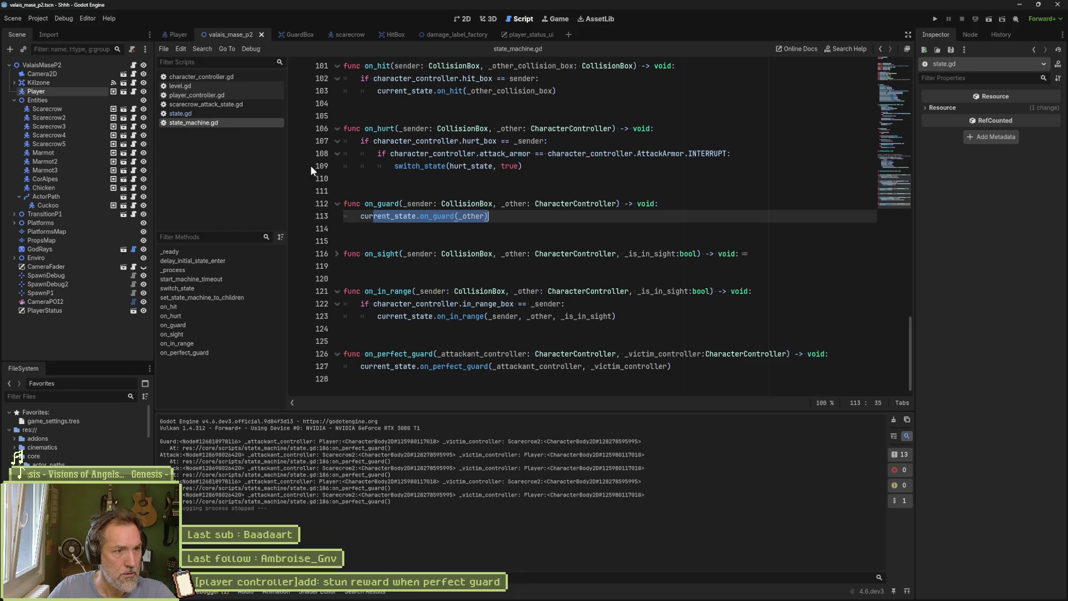
pyautogui.click(454, 215)
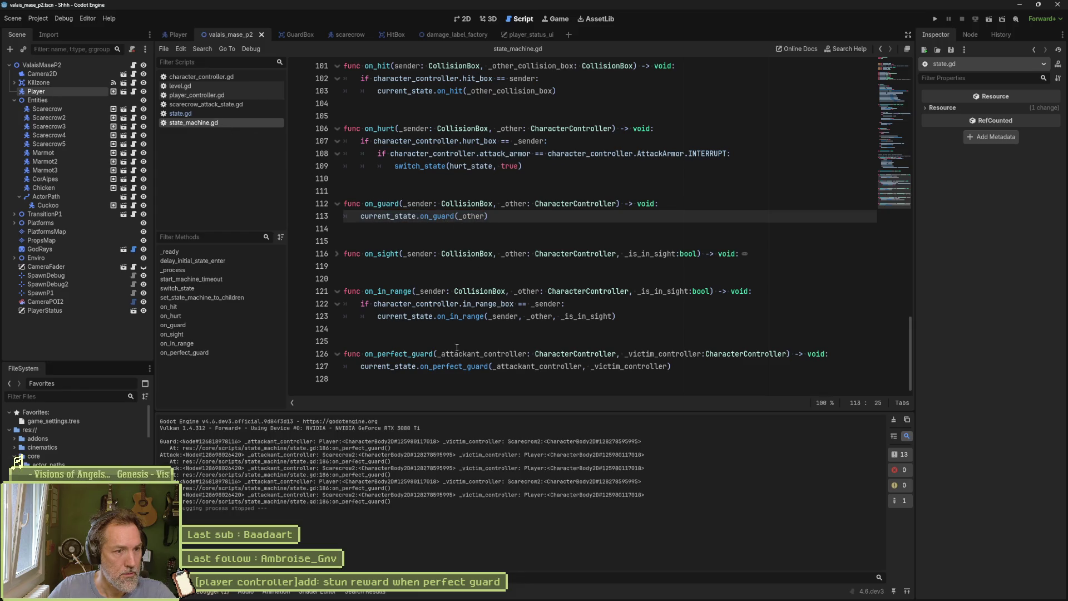
# Return to state.gd and select the on_perfect_guard handler name on line 185
pyautogui.moveTo(487, 368)
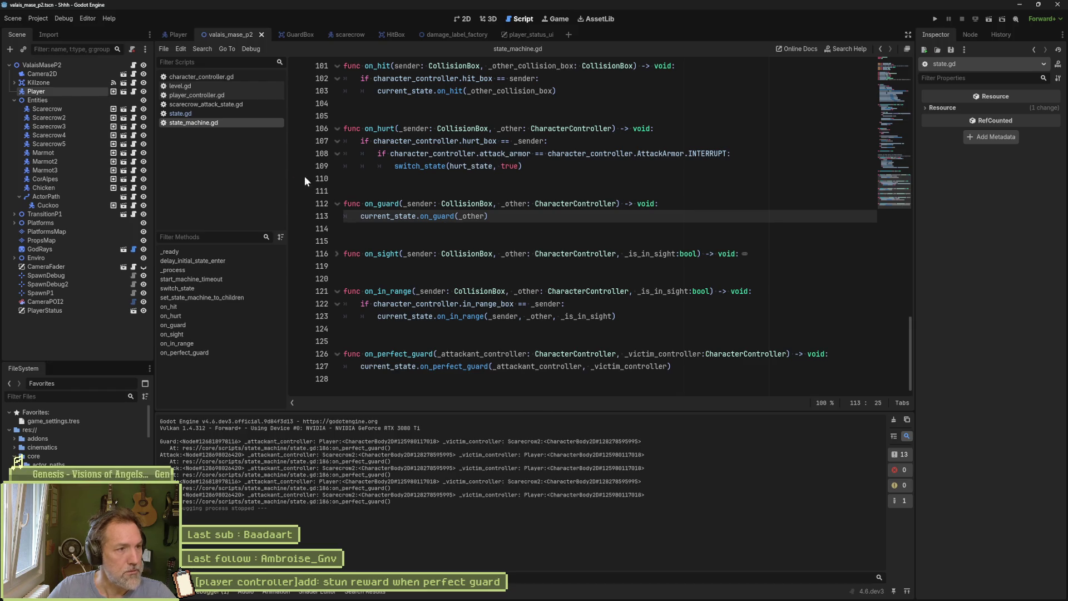
pyautogui.click(190, 113)
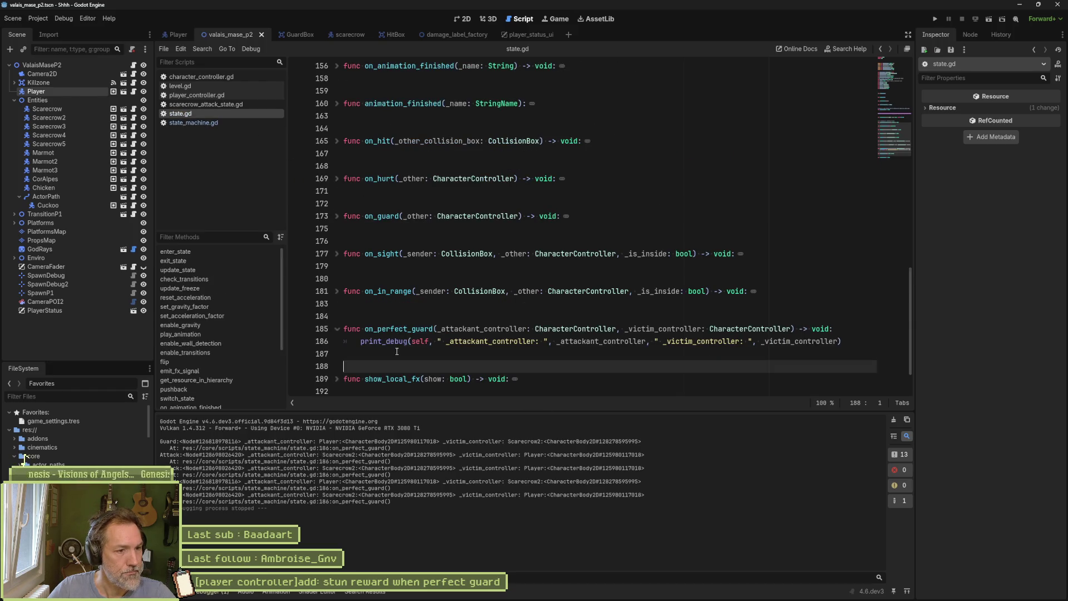
pyautogui.doubleClick(415, 329)
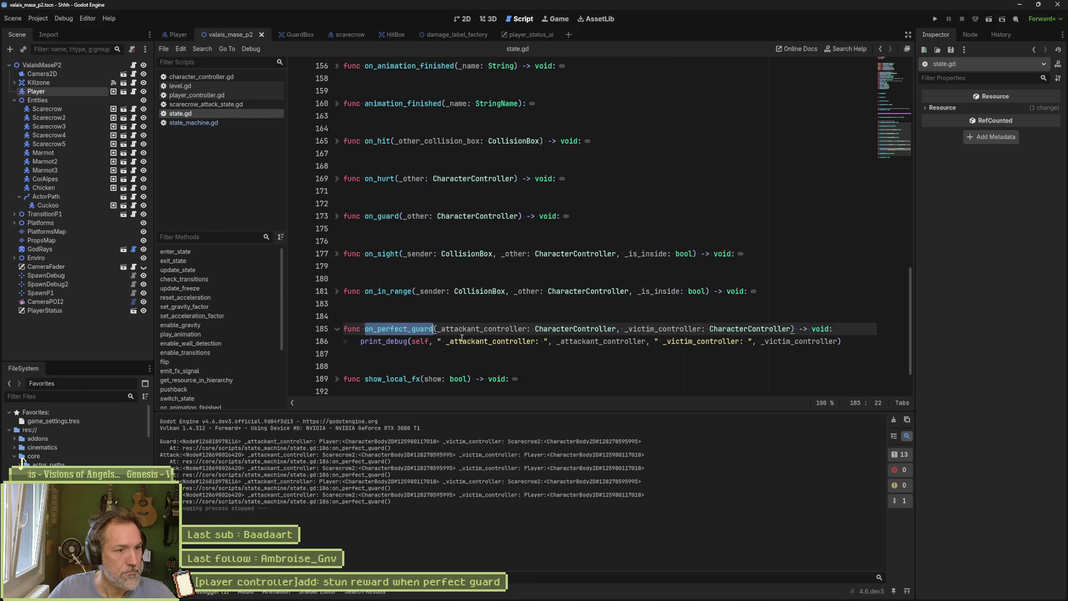
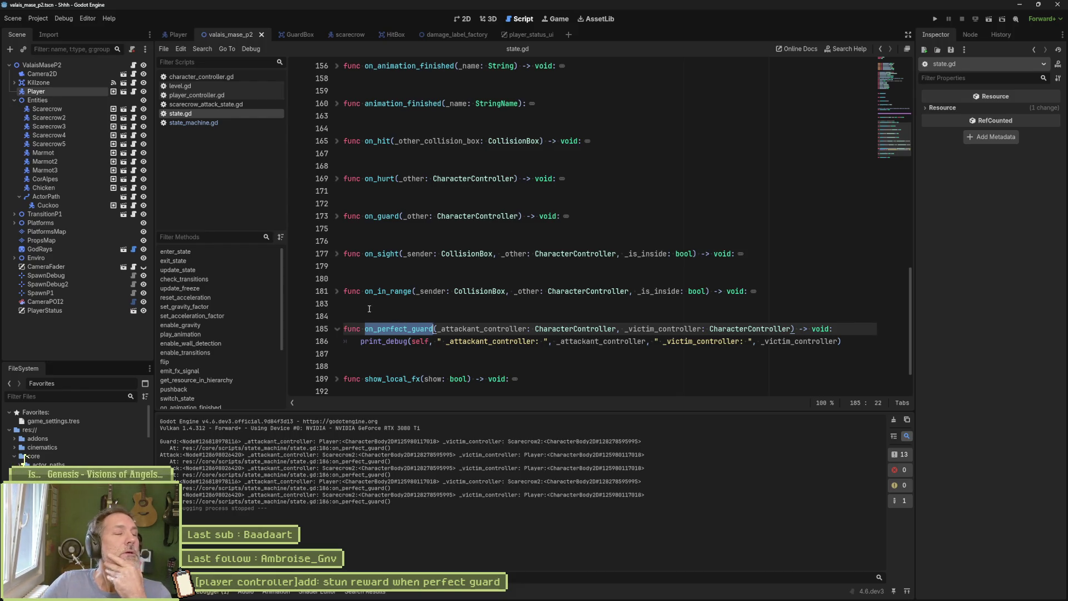
# Show on_guard in character_controller.gd and select its stats update and guard emit lines
pyautogui.click(217, 82)
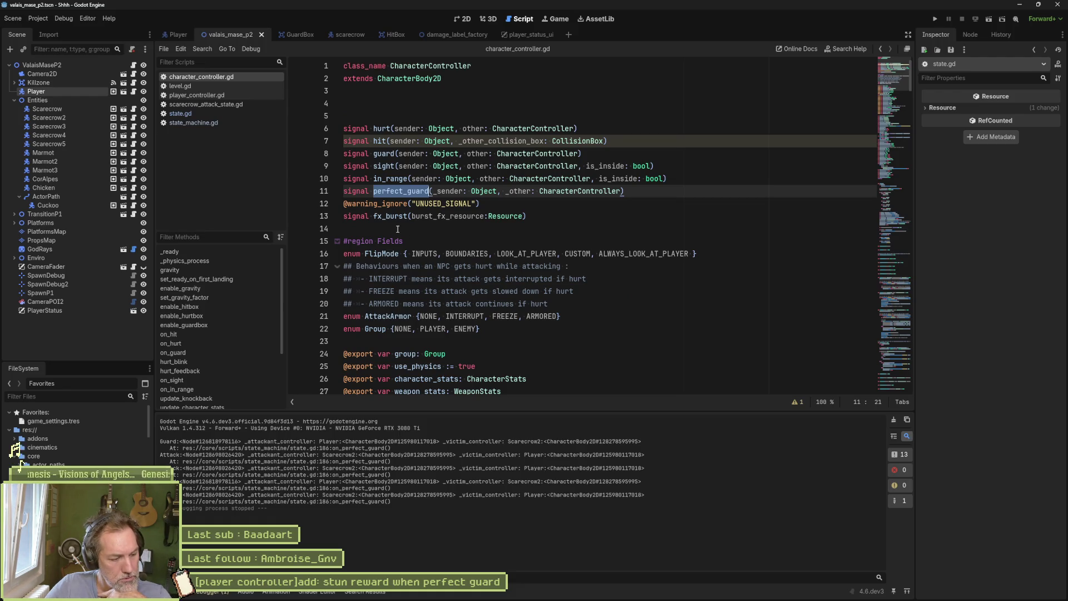
pyautogui.click(231, 353)
pyautogui.scroll(-4, 431, 327)
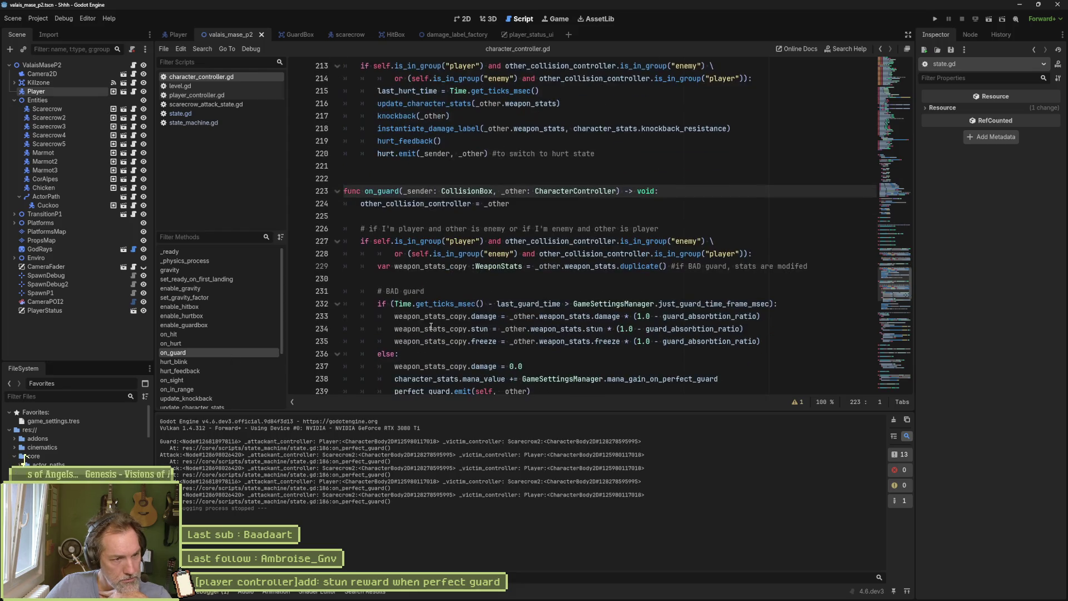
pyautogui.moveTo(396, 305); pyautogui.dragTo(405, 361)
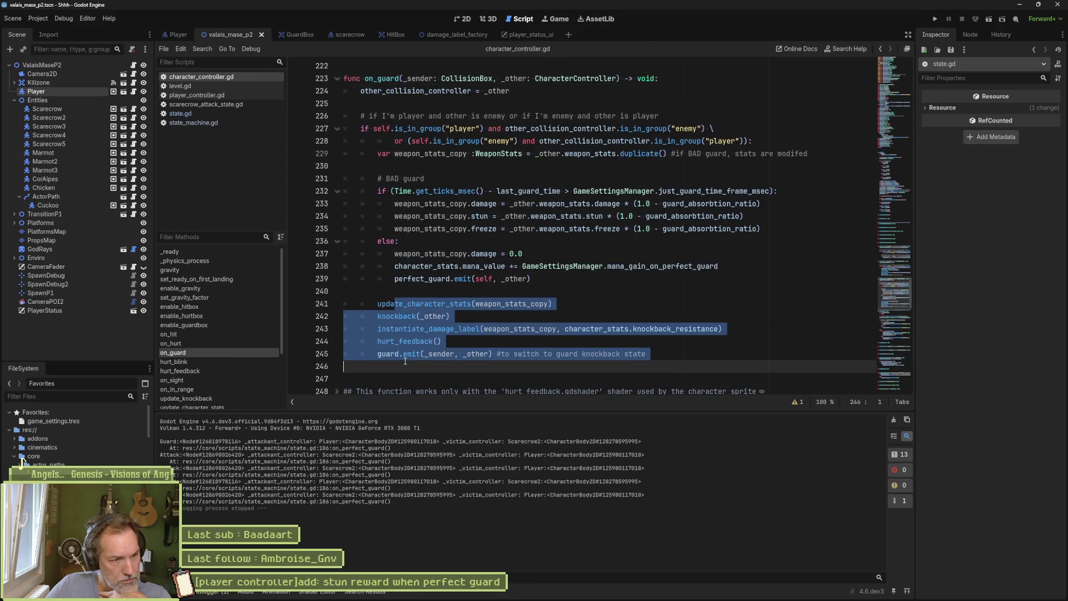
pyautogui.click(391, 354)
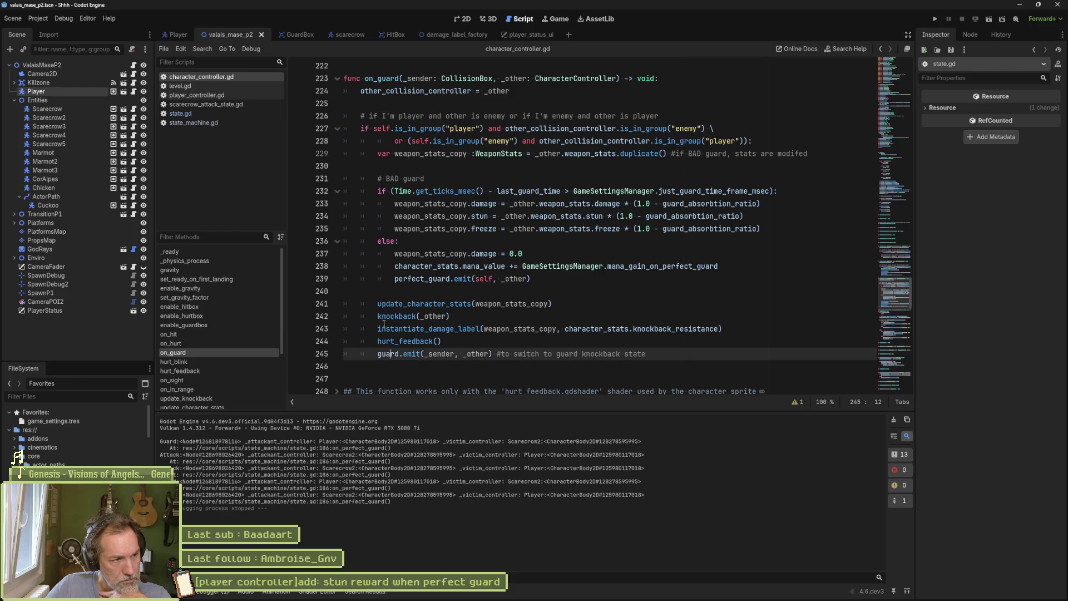
pyautogui.moveTo(383, 323)
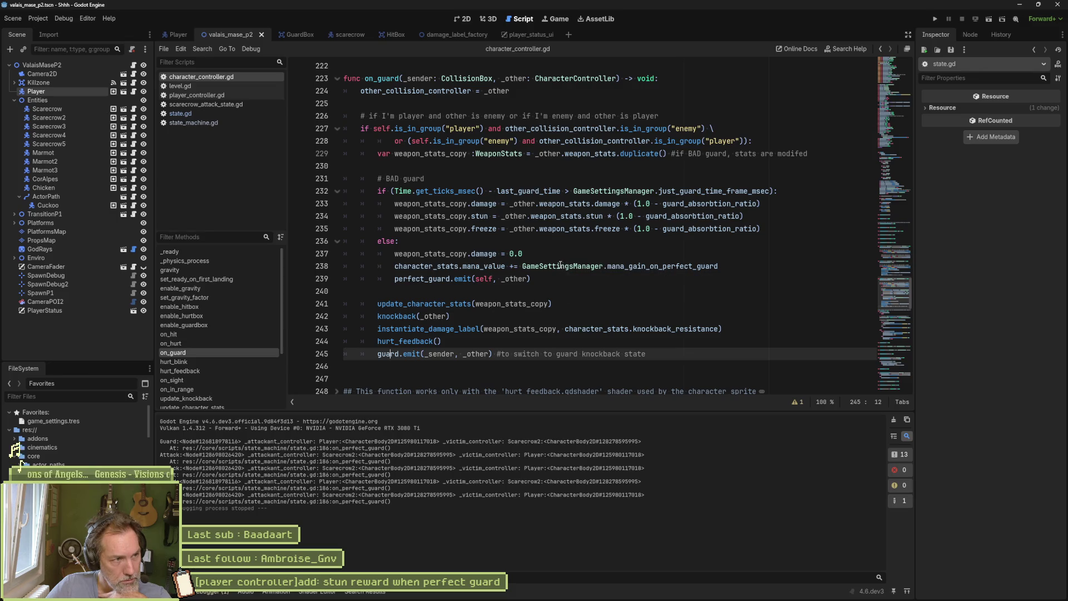
pyautogui.hotkey('shift', 'alt', 'o')
# Open player_guard_state.gd via quick search and select the knockback state name on line 20
pyautogui.write('player_gu')
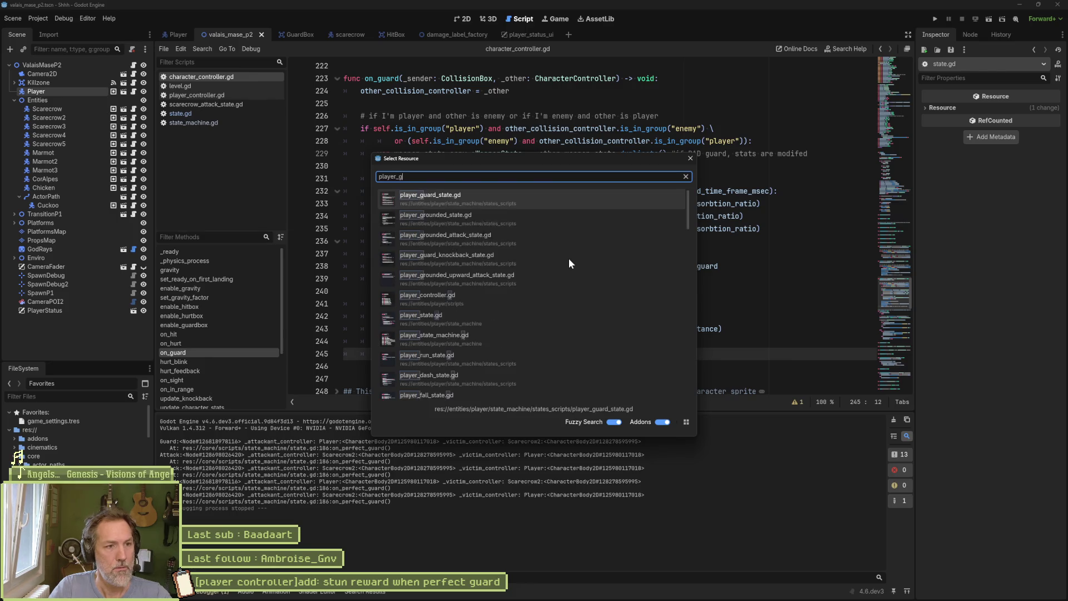
pyautogui.press('Return')
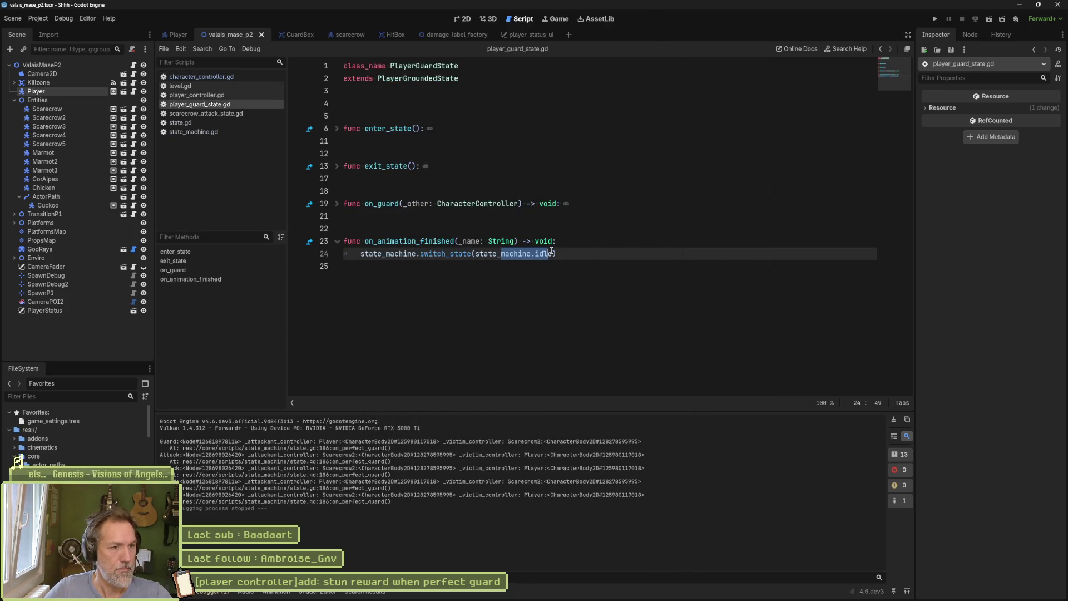
pyautogui.click(337, 204)
pyautogui.moveTo(537, 217); pyautogui.dragTo(472, 217)
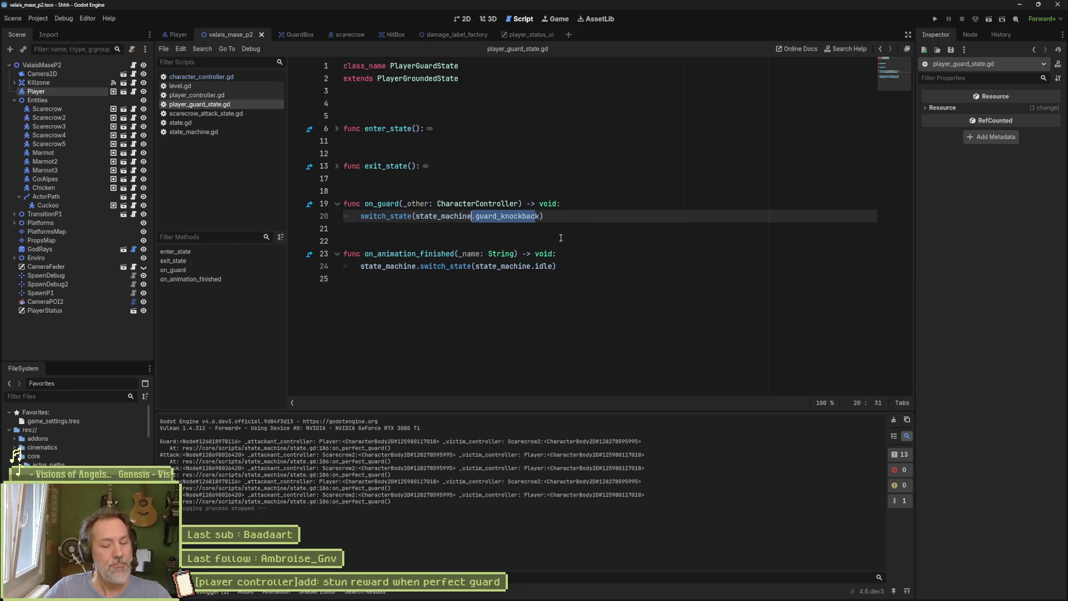
# Inspect the GuardKnockback node's script in the Player scene, then return to character_controller.gd
pyautogui.click(178, 34)
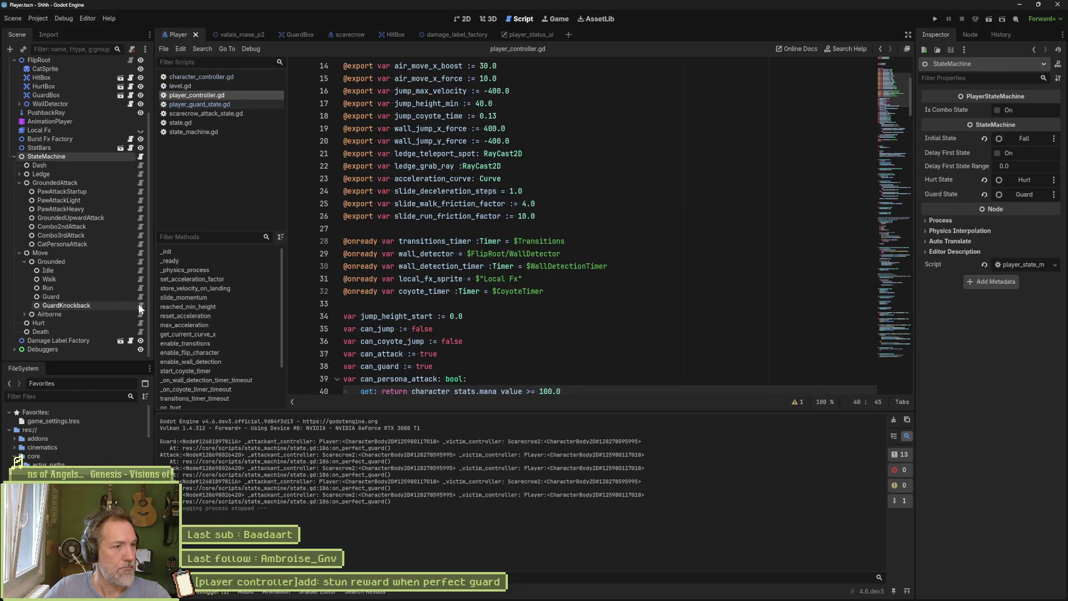
pyautogui.click(141, 306)
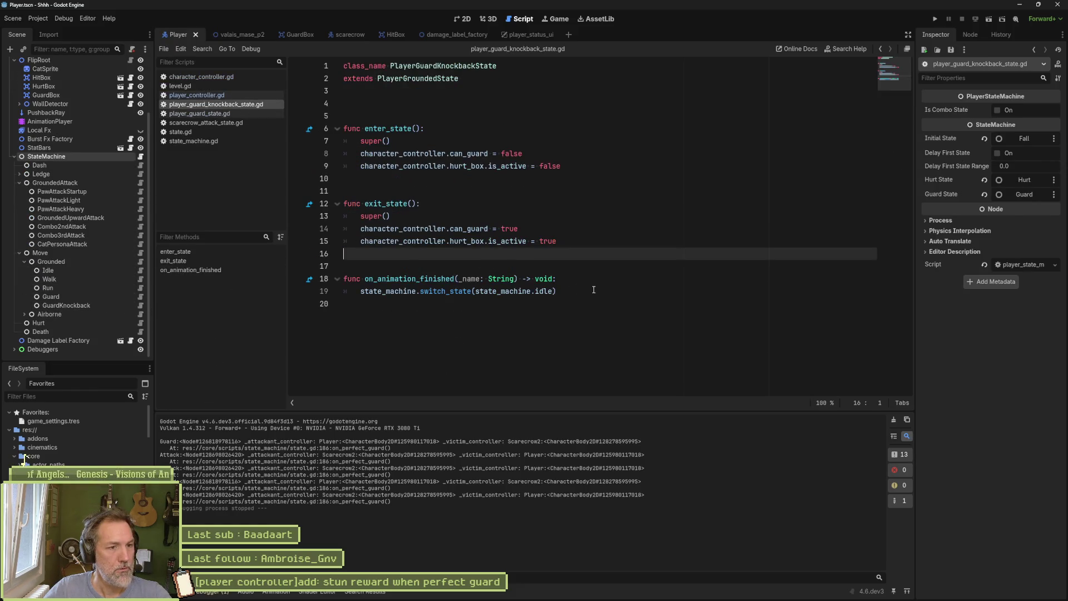
pyautogui.moveTo(578, 291); pyautogui.dragTo(584, 279)
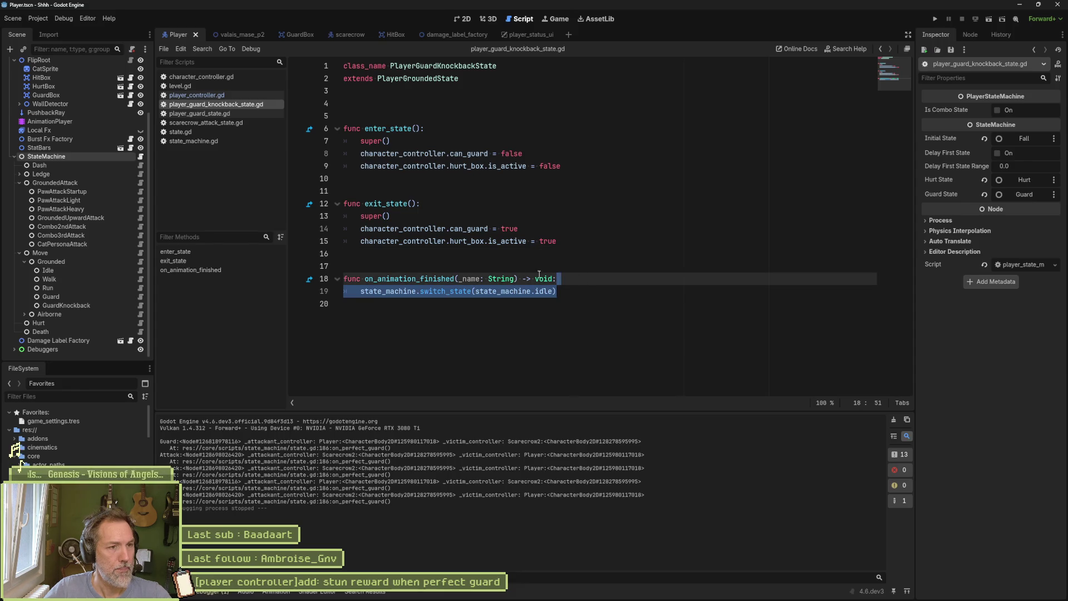
pyautogui.click(200, 78)
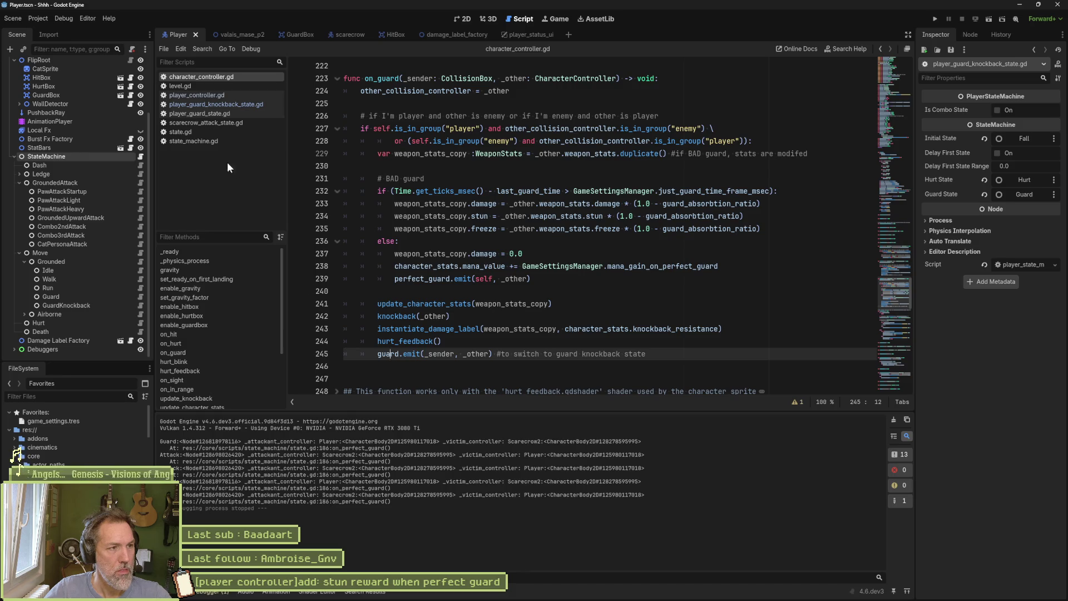
# Read on_perfect_guard in state.gd and state_machine.gd, then bring up scarecrow_attack_state.gd
pyautogui.click(222, 132)
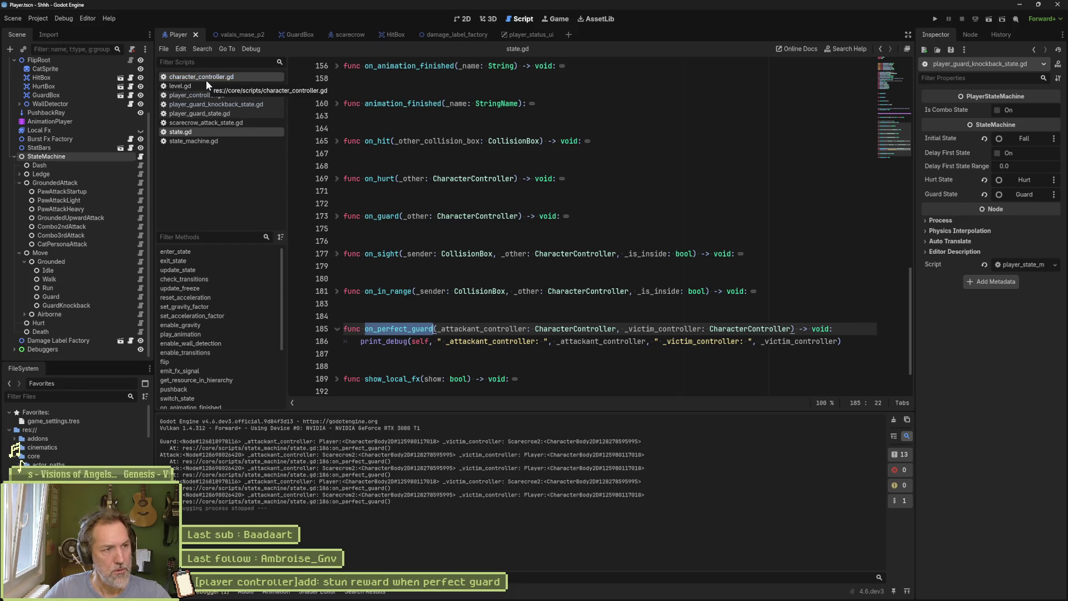
pyautogui.click(196, 141)
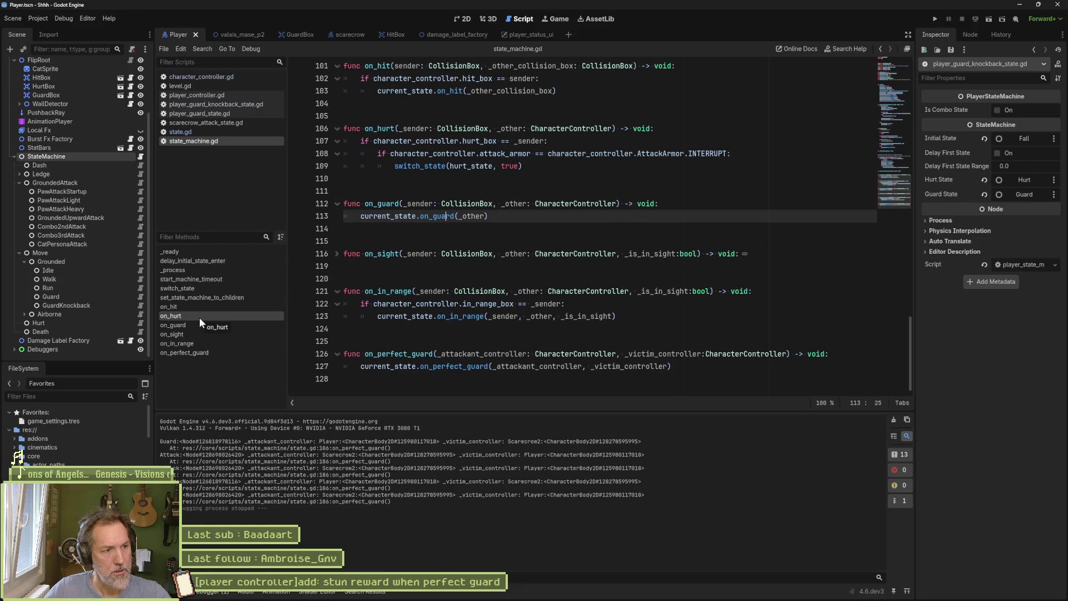
pyautogui.click(203, 351)
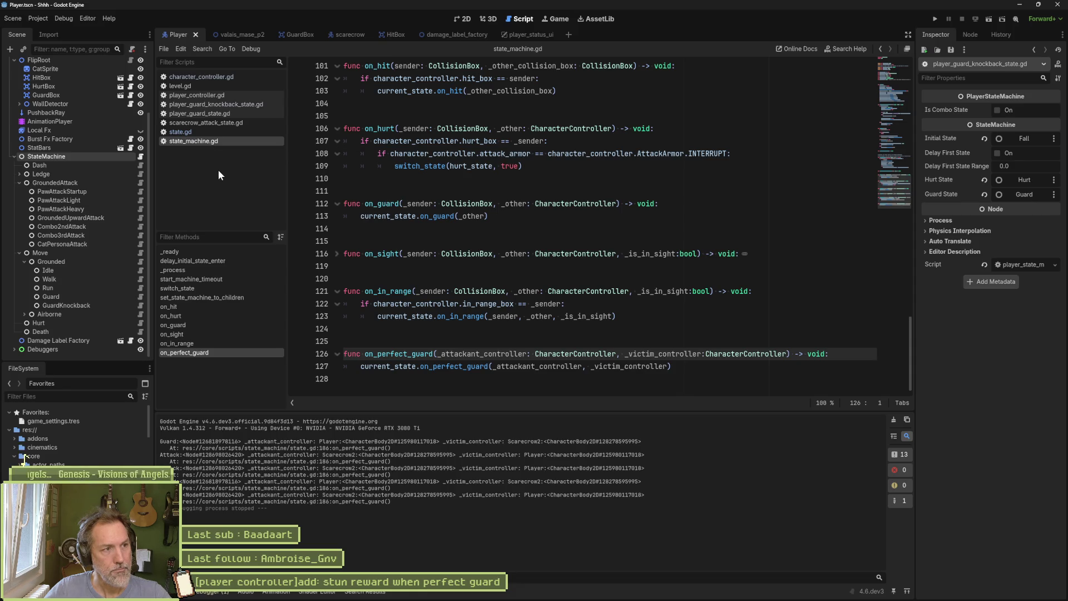
pyautogui.click(214, 123)
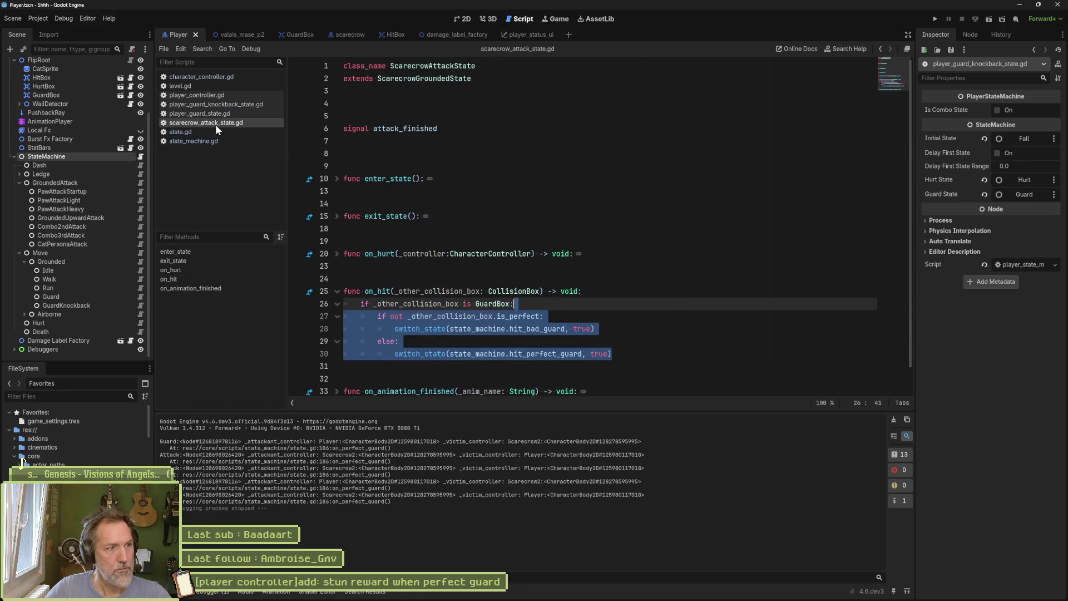
# Comment out the GuardBox branch of on_hit and leave a pass in its body
pyautogui.scroll(-1, 492, 284)
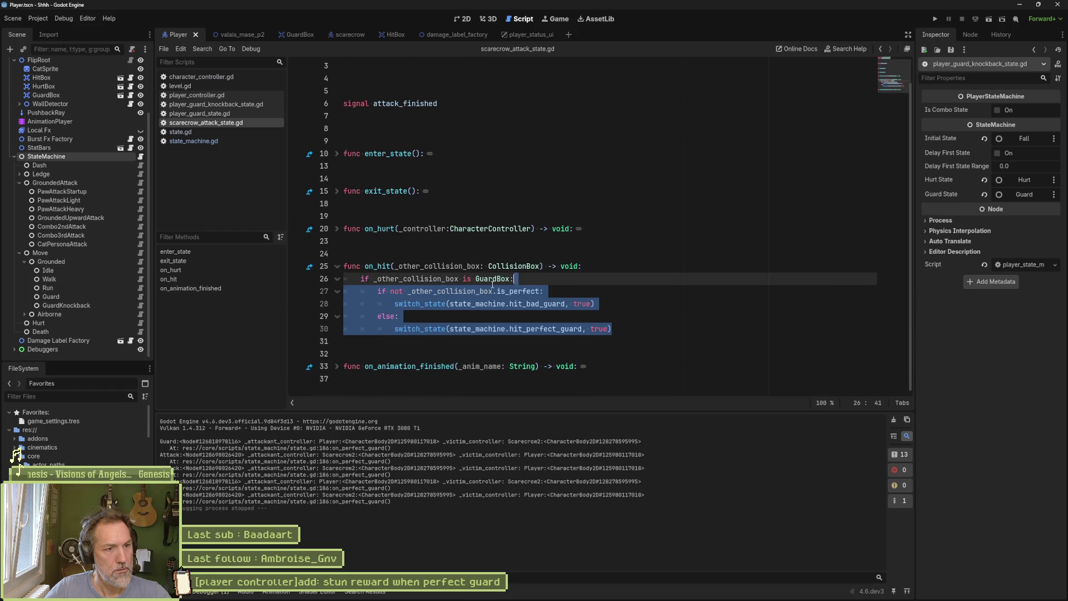
pyautogui.click(492, 284)
pyautogui.moveTo(509, 329); pyautogui.dragTo(510, 279)
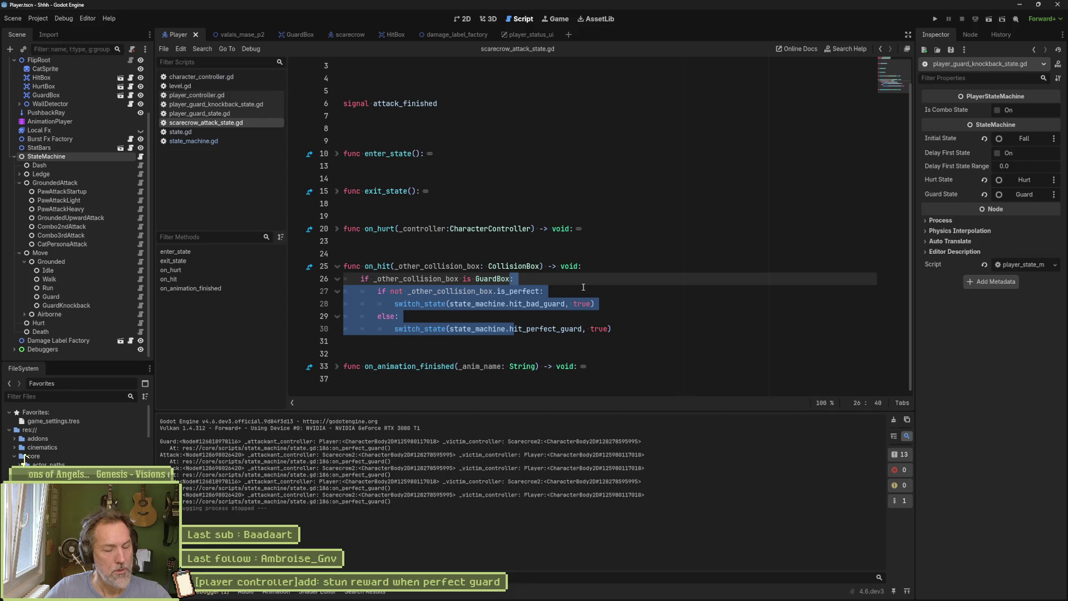
pyautogui.hotkey('ctrl', 'k')
pyautogui.click(636, 329)
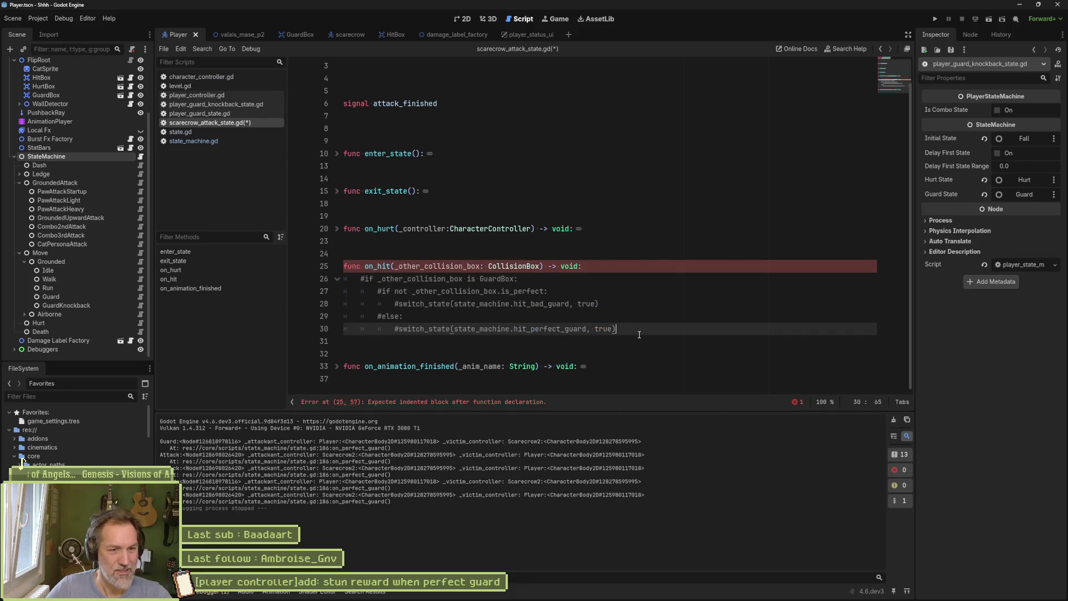
pyautogui.press('Return')
pyautogui.write('pass')
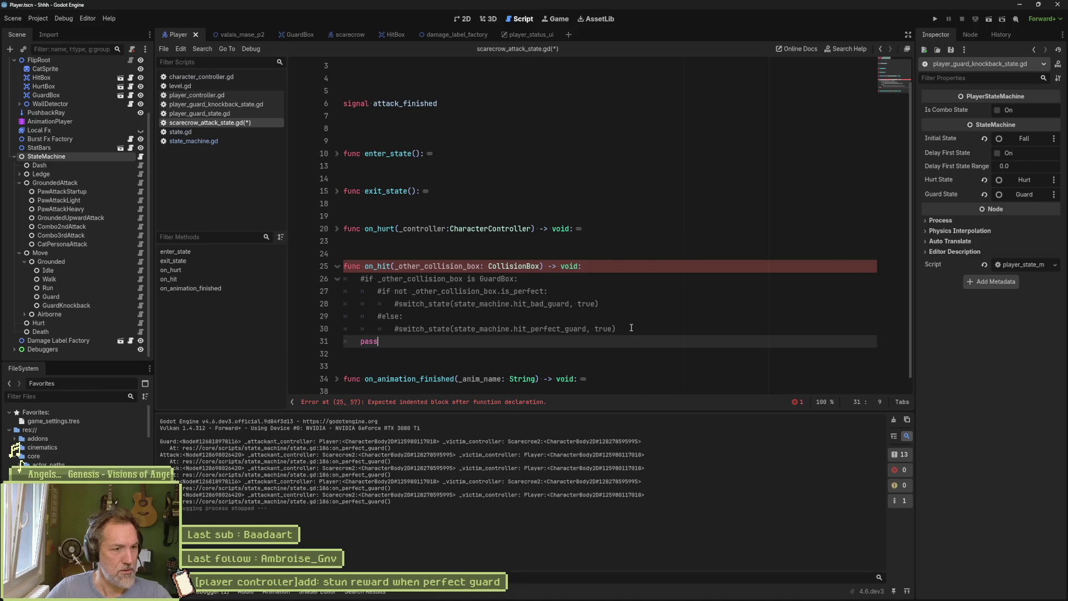
pyautogui.hotkey('shift', 'Tab')
pyautogui.scroll(1, 499, 300)
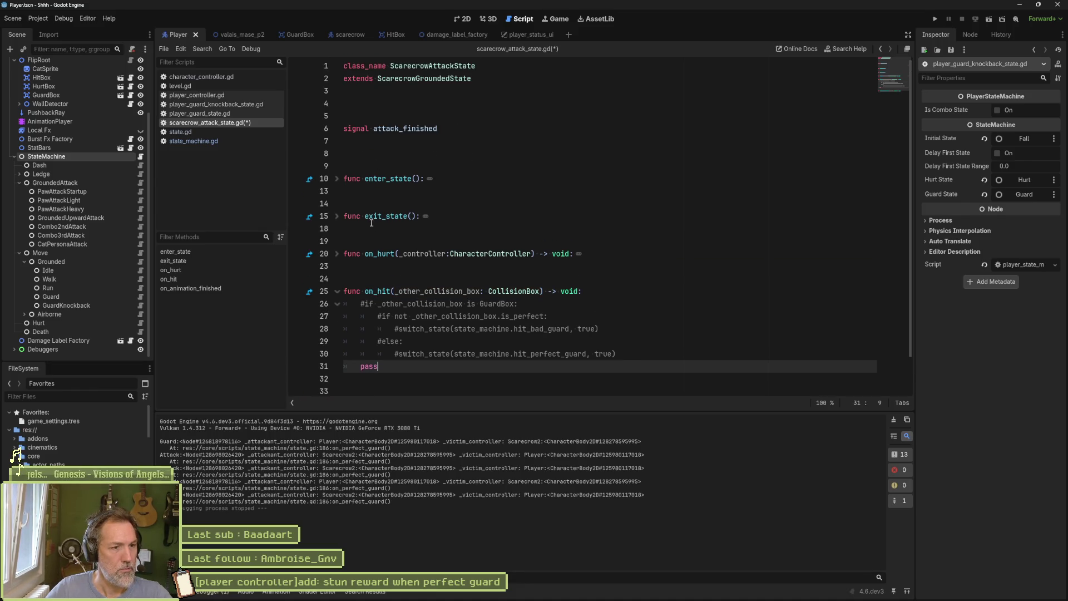
pyautogui.scroll(-1, 372, 222)
# Add on_perfect_guard that checks _attackant_controller against character_controller and calls print_debug(self, "..."), then run with F5
pyautogui.press('Return')
pyautogui.press('Return')
pyautogui.press('Return')
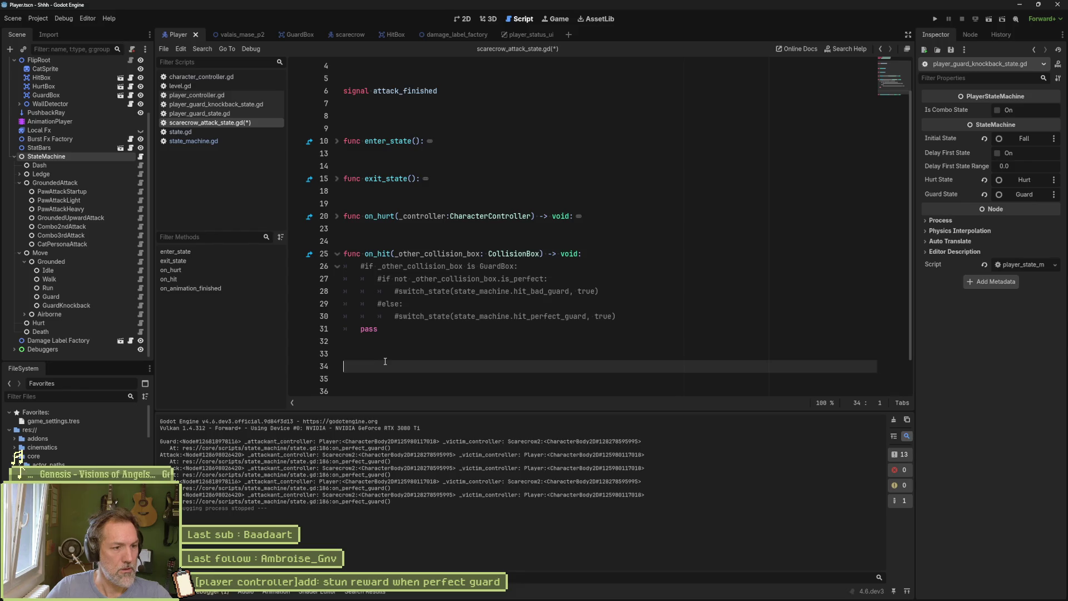
pyautogui.write('func on_p')
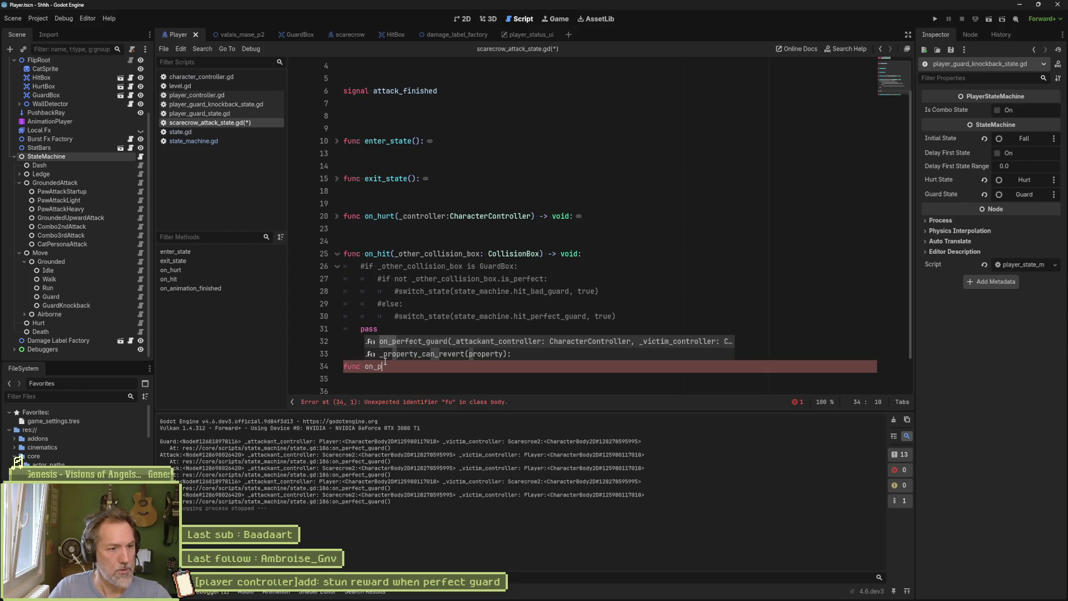
pyautogui.press('Return')
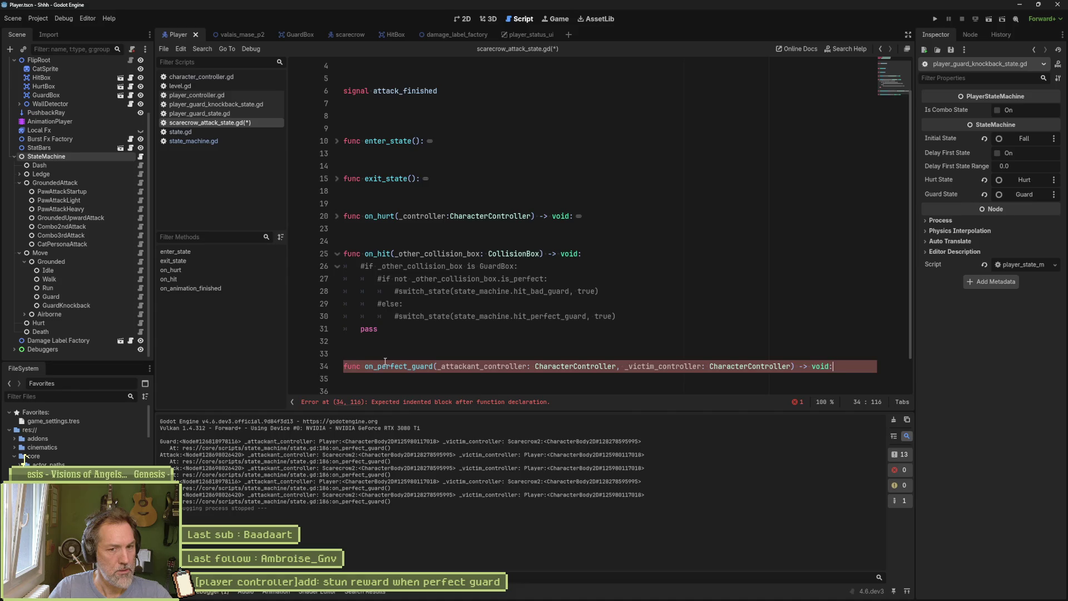
pyautogui.press('Return')
pyautogui.write('if _a')
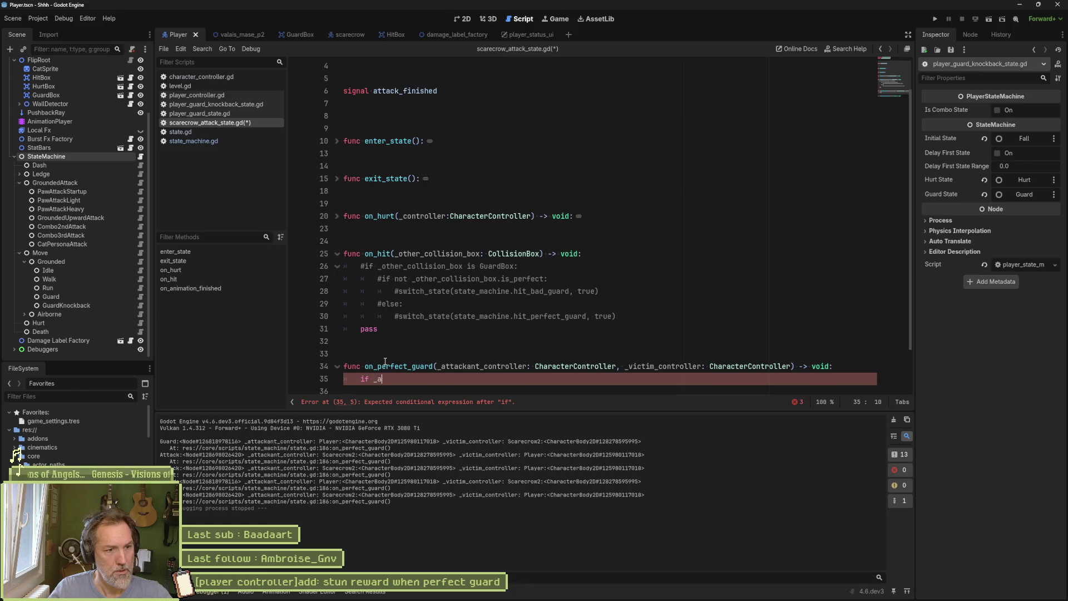
pyautogui.press('Return')
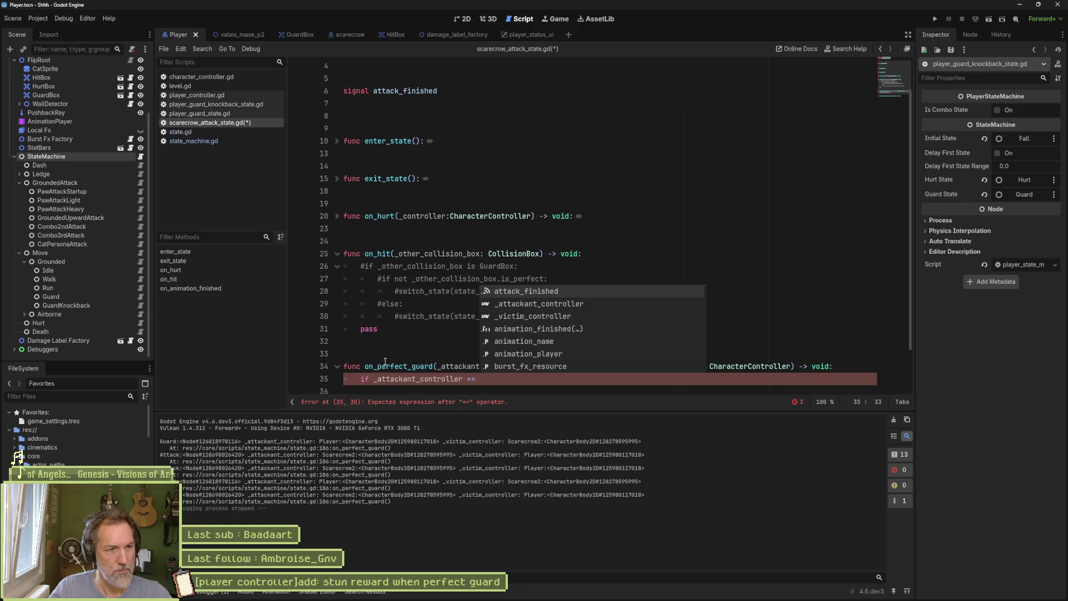
pyautogui.write('cha')
pyautogui.press('Return')
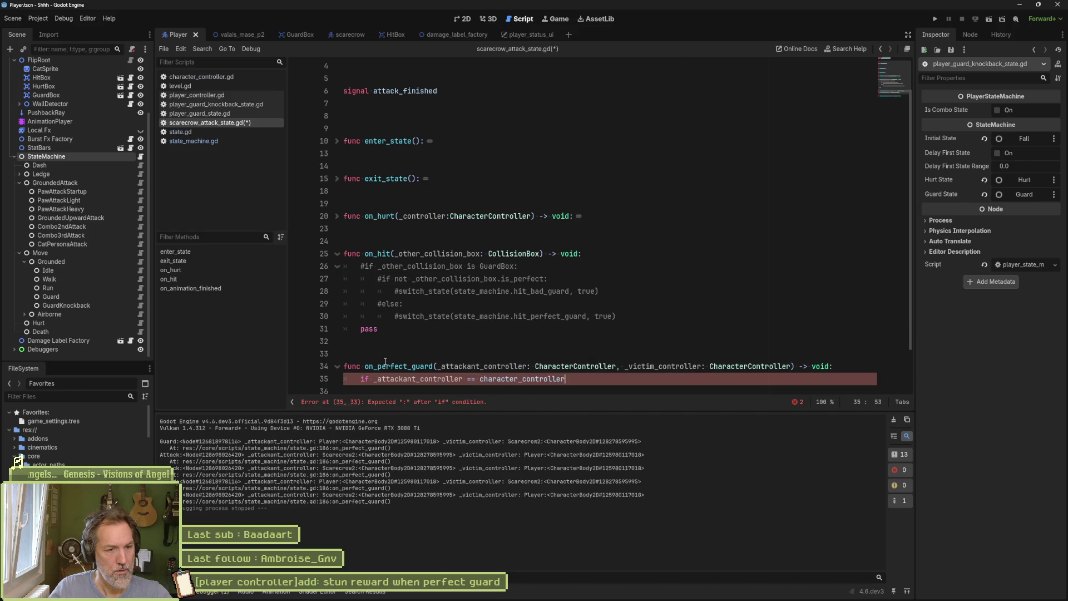
pyautogui.write(':')
pyautogui.press('Return')
pyautogui.write('print_d')
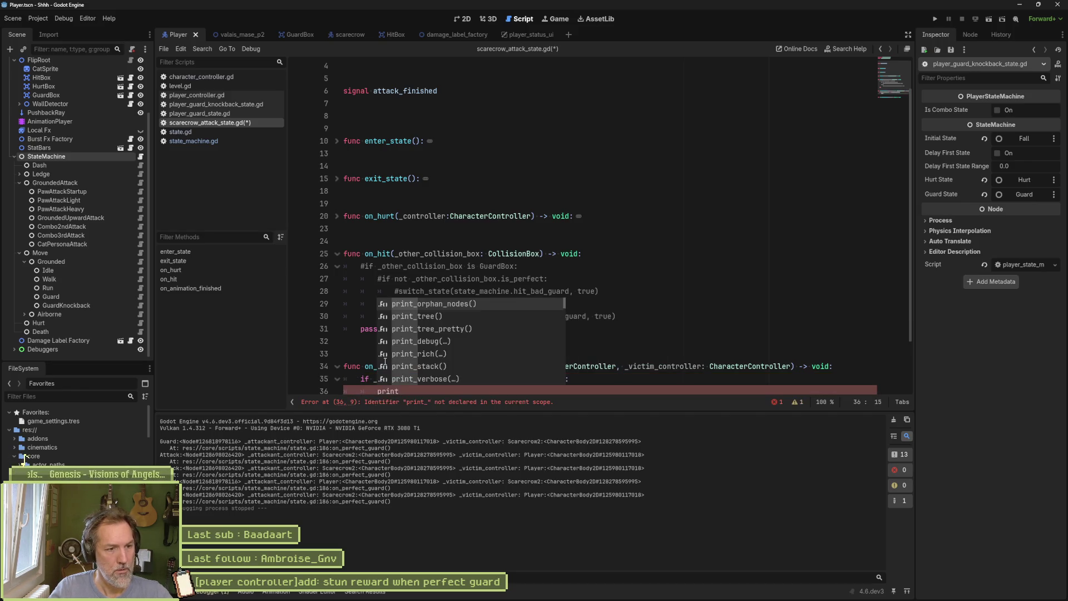
pyautogui.press('Return')
pyautogui.write('self, "')
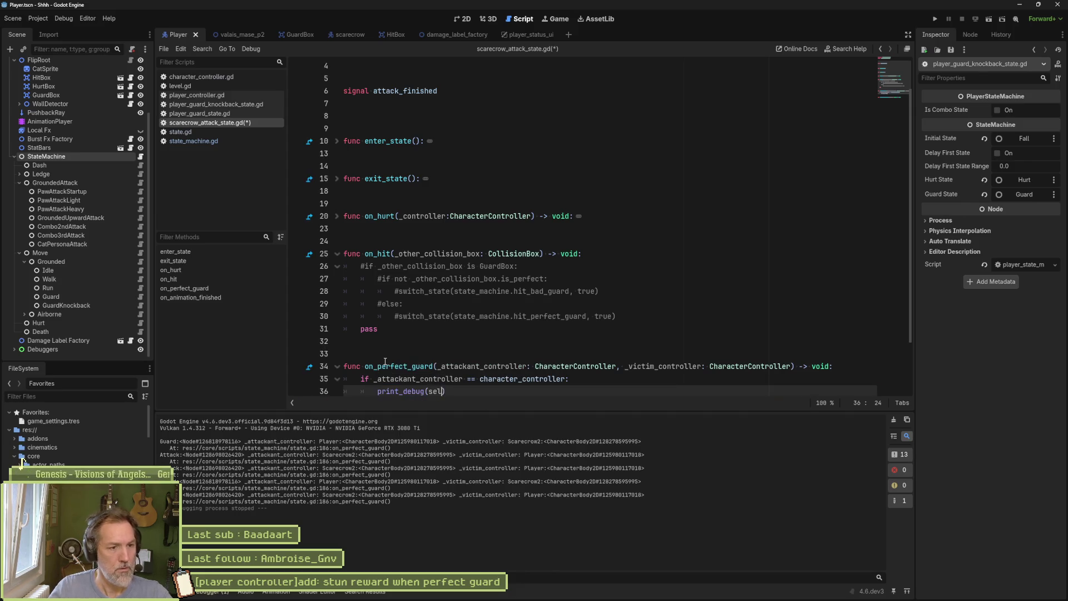
pyautogui.press('F5')
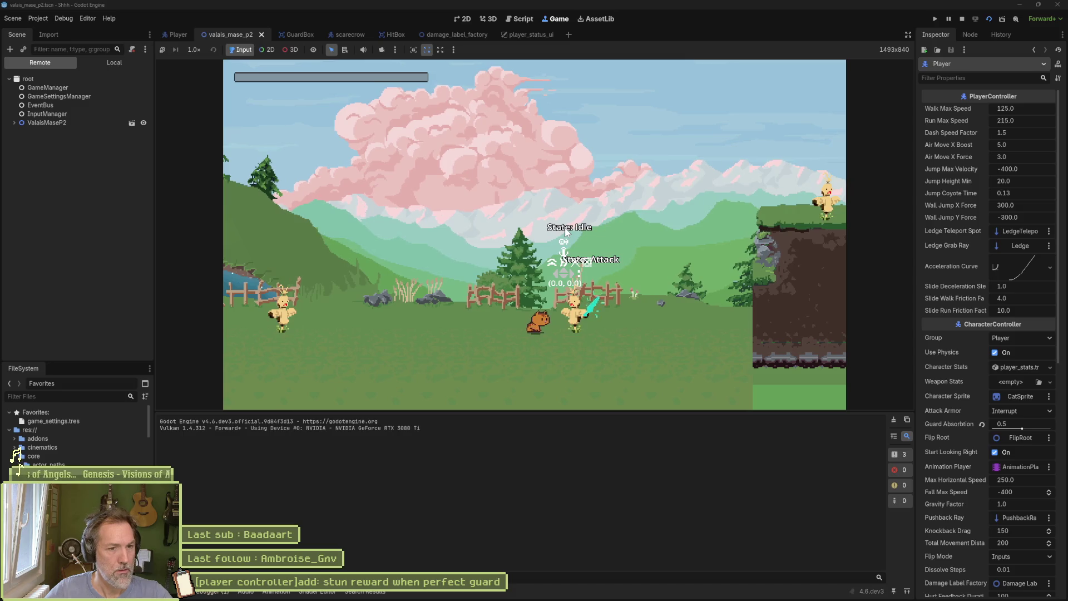
# Walk the cat to the scarecrows, perfect-guard their attacks twice, then stop with F8
pyautogui.press('s')
pyautogui.press('Left')
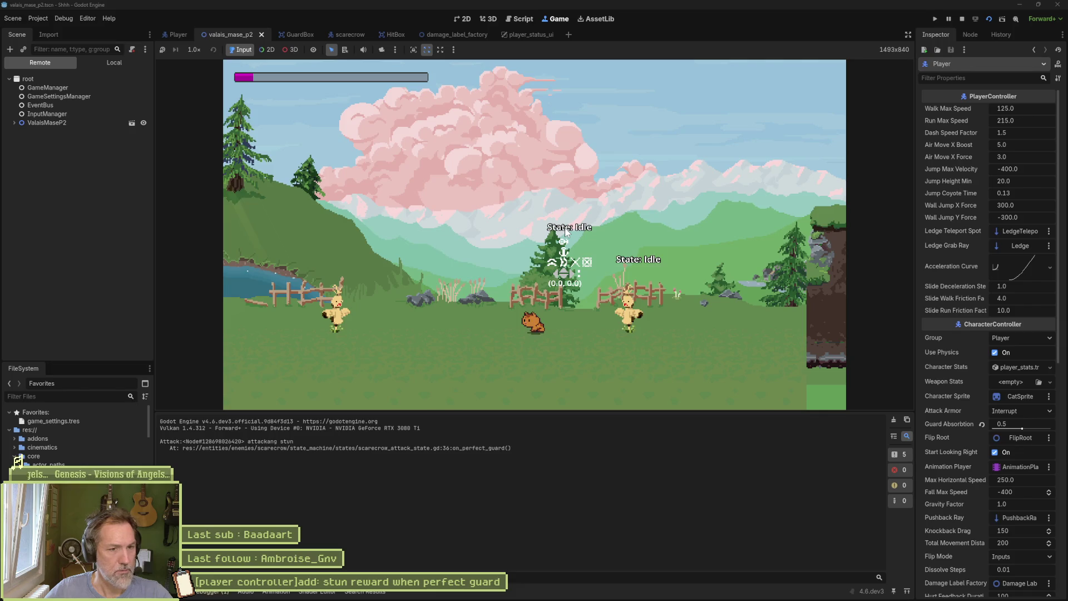
pyautogui.press('Right')
pyautogui.press('s')
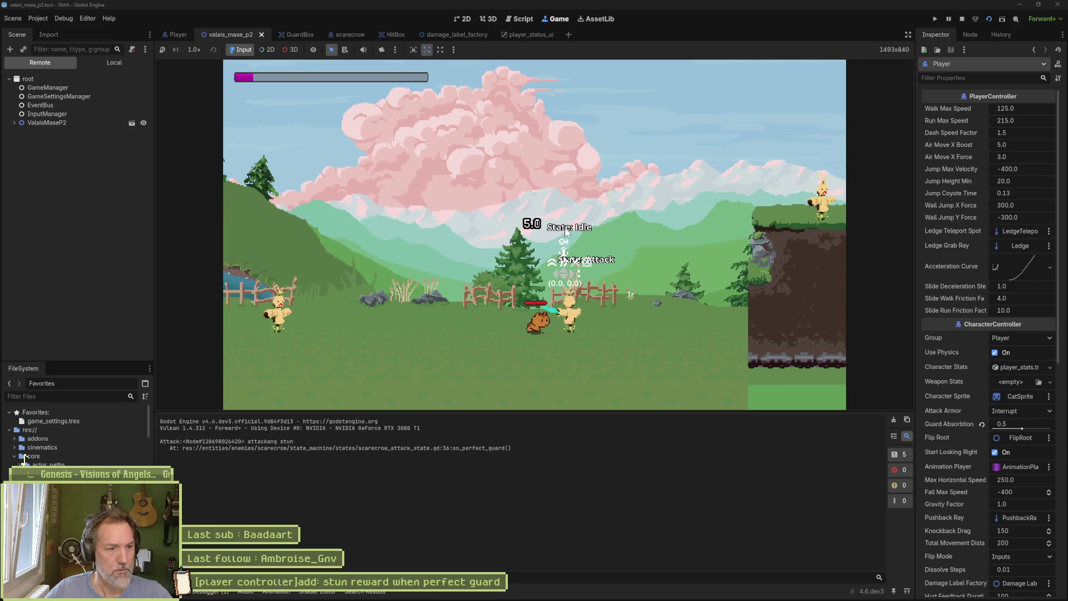
pyautogui.press('s')
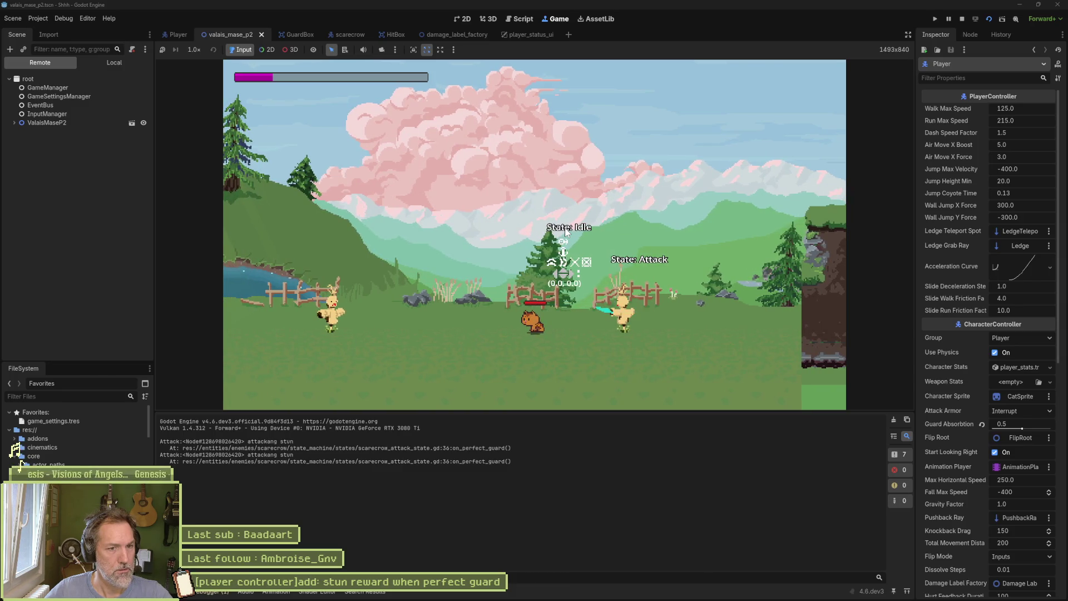
pyautogui.press('F8')
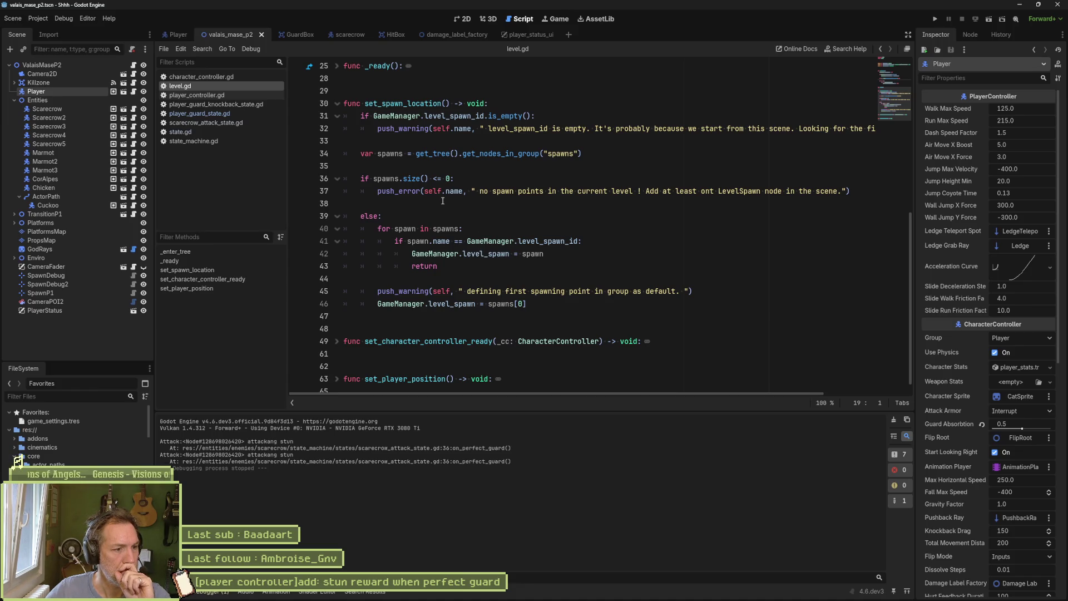
# Uncomment the bad-guard check on lines 26-28 of on_hit in scarecrow_attack_state.gd
pyautogui.click(230, 123)
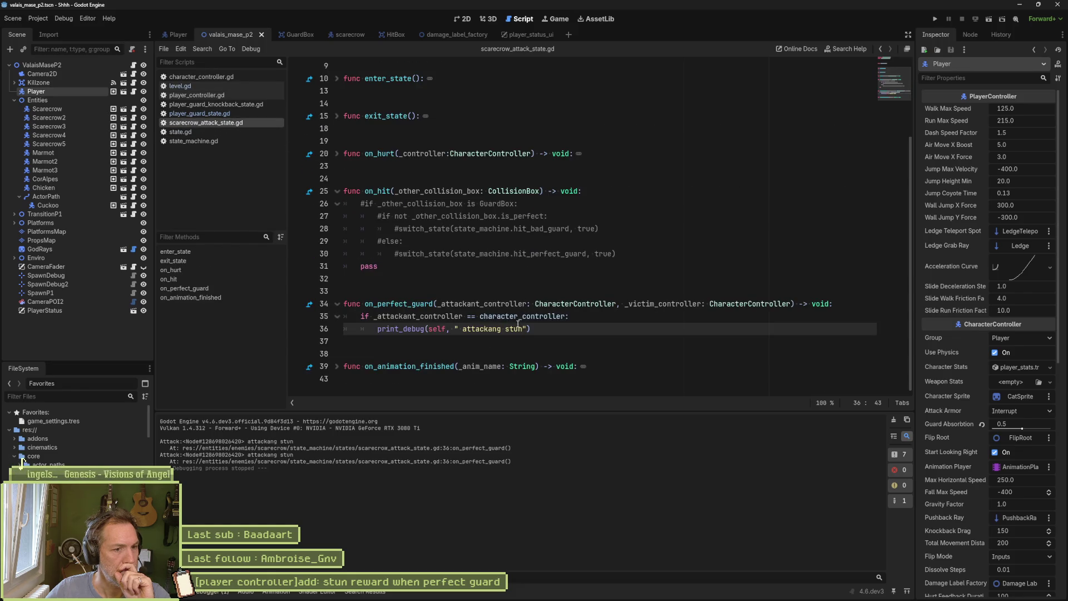
pyautogui.click(532, 329)
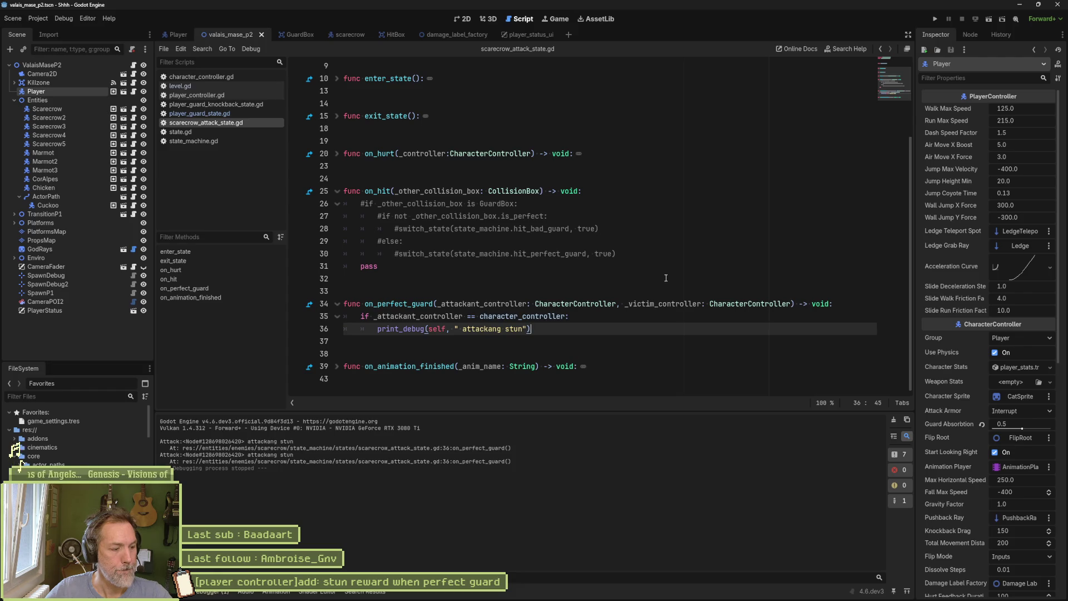
pyautogui.doubleClick(472, 204)
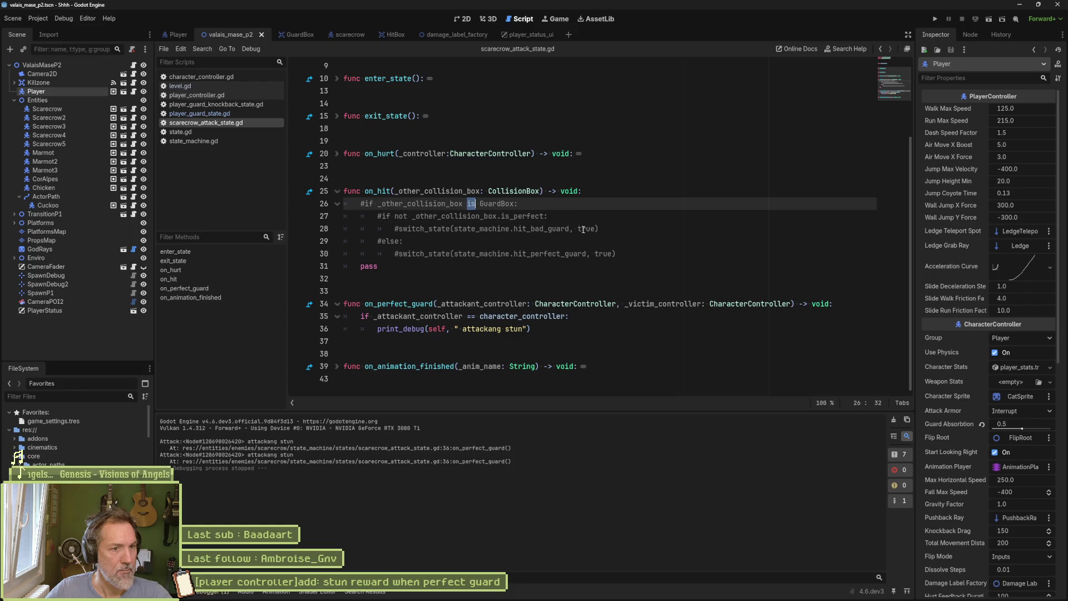
pyautogui.moveTo(451, 228); pyautogui.dragTo(450, 207)
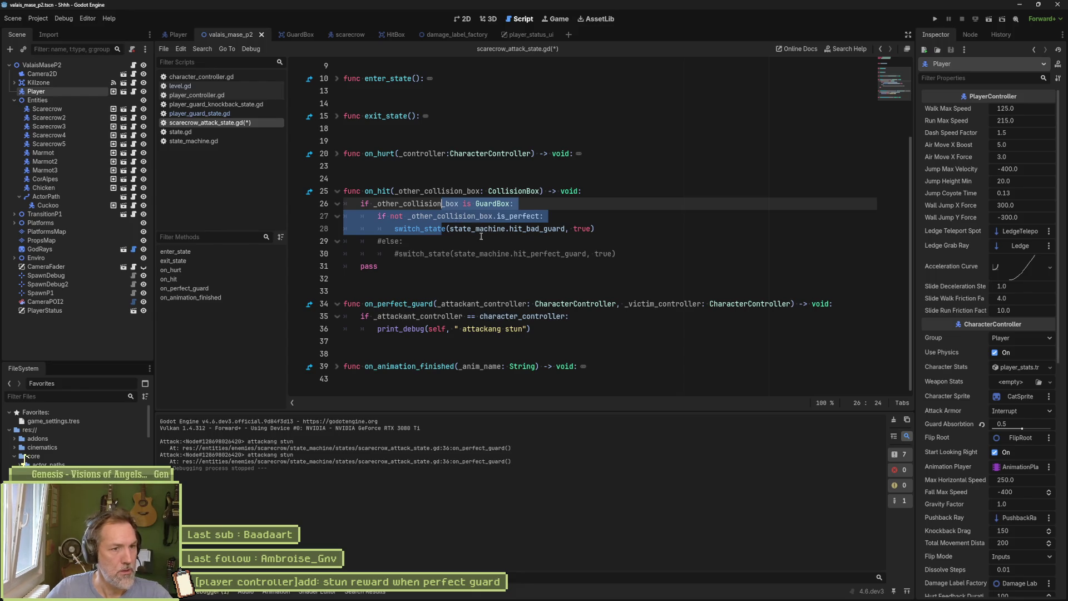
pyautogui.hotkey('ctrl', 'k')
pyautogui.click(518, 245)
# Put the hit_perfect_guard switch in on_perfect_guard instead of print_debug, save, and run with F6
pyautogui.moveTo(625, 253); pyautogui.dragTo(625, 247)
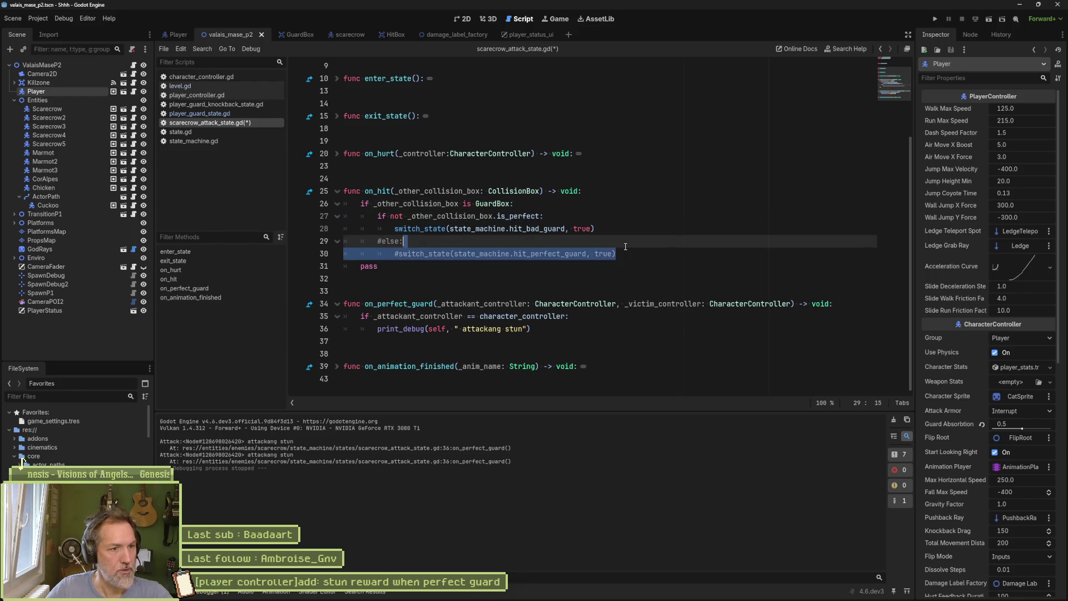
pyautogui.hotkey('ctrl', 'c')
pyautogui.click(597, 329)
pyautogui.hotkey('ctrl', 'v')
pyautogui.click(382, 341)
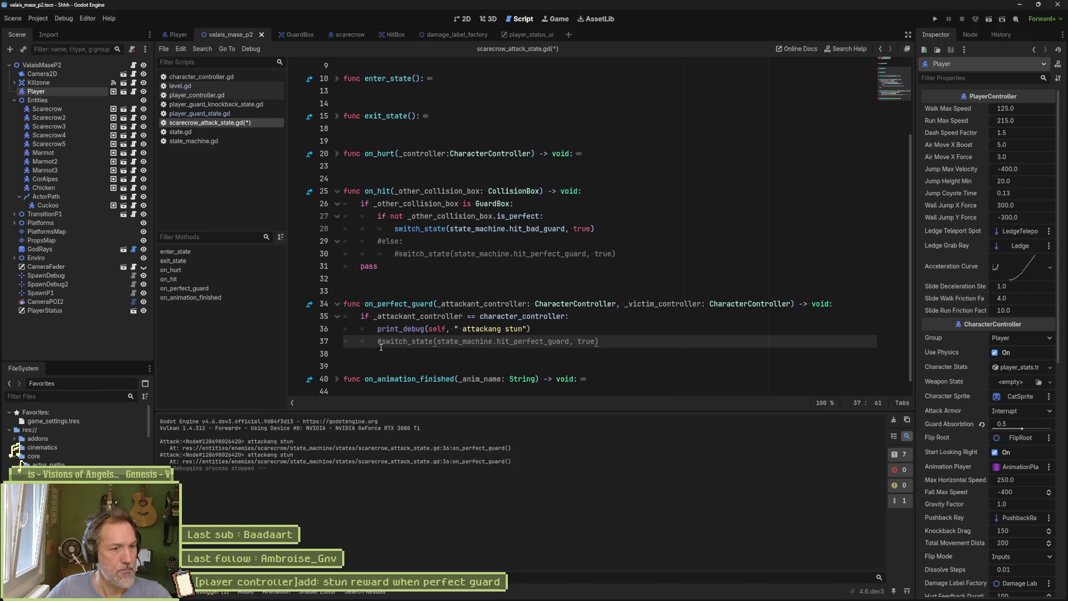
pyautogui.press('BackSpace')
pyautogui.hotkey('ctrl', 's')
pyautogui.click(610, 329)
pyautogui.hotkey('ctrl', 'shift', 'k')
pyautogui.hotkey('ctrl', 's')
pyautogui.press('F6')
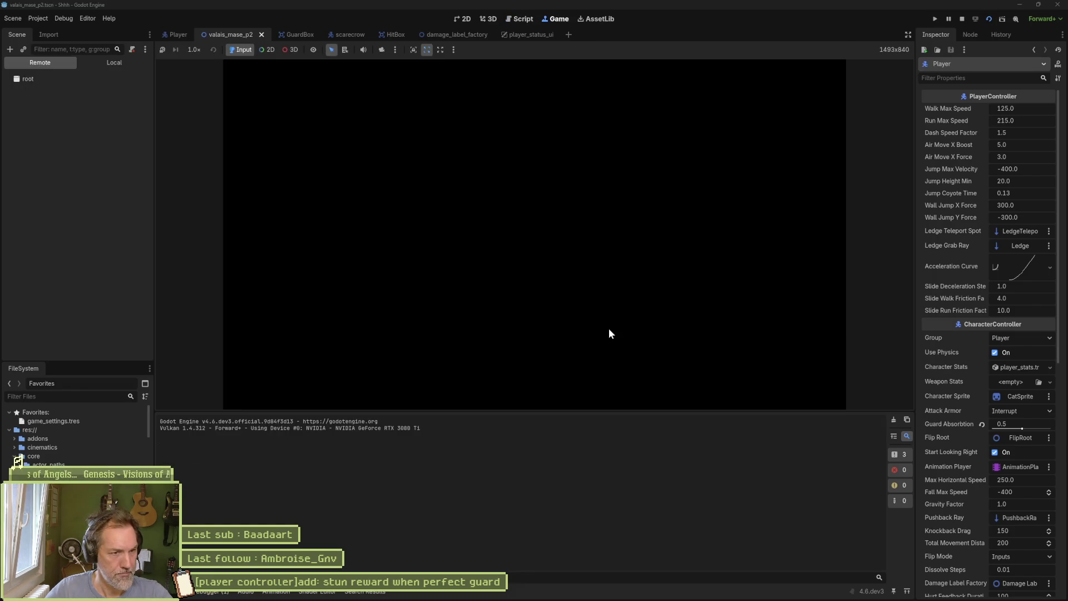
# Move the cat to a scarecrow, guard its attack, then stop the game with F8
pyautogui.press('Left')
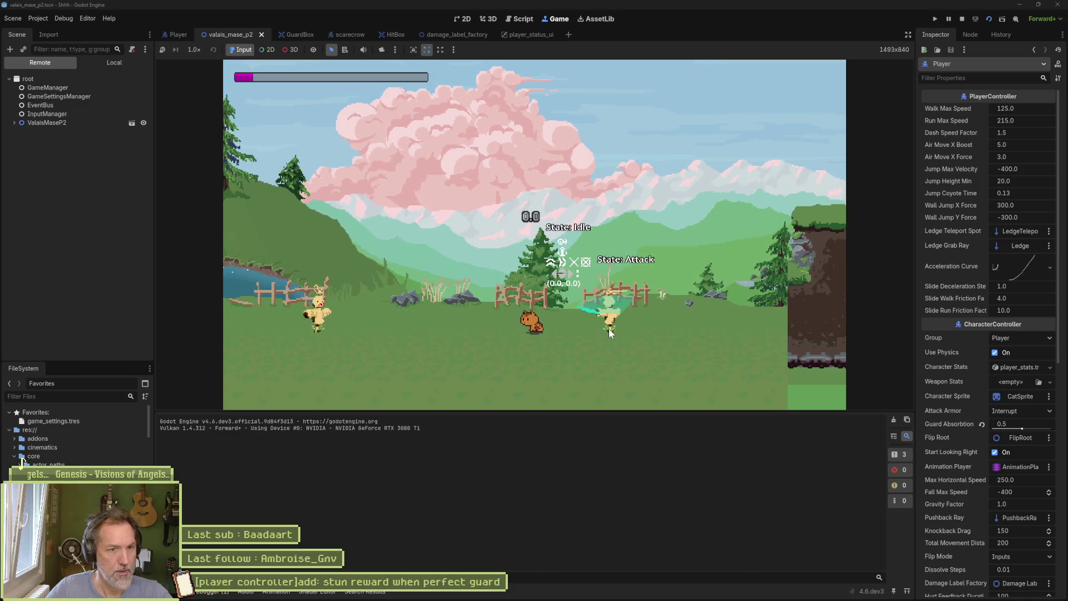
pyautogui.press('Right')
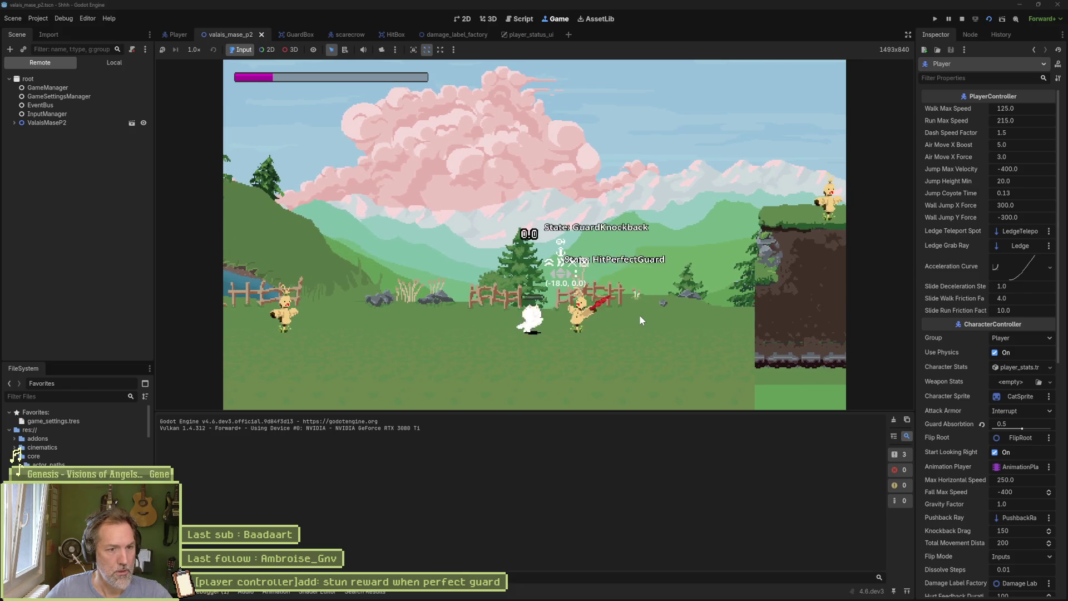
pyautogui.press('Left')
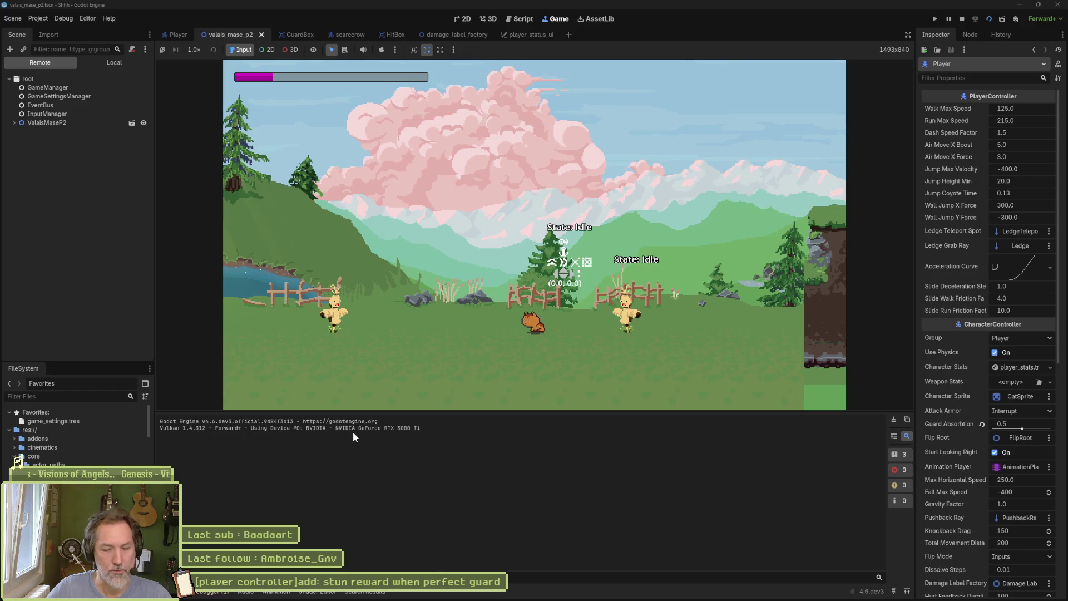
pyautogui.press('F8')
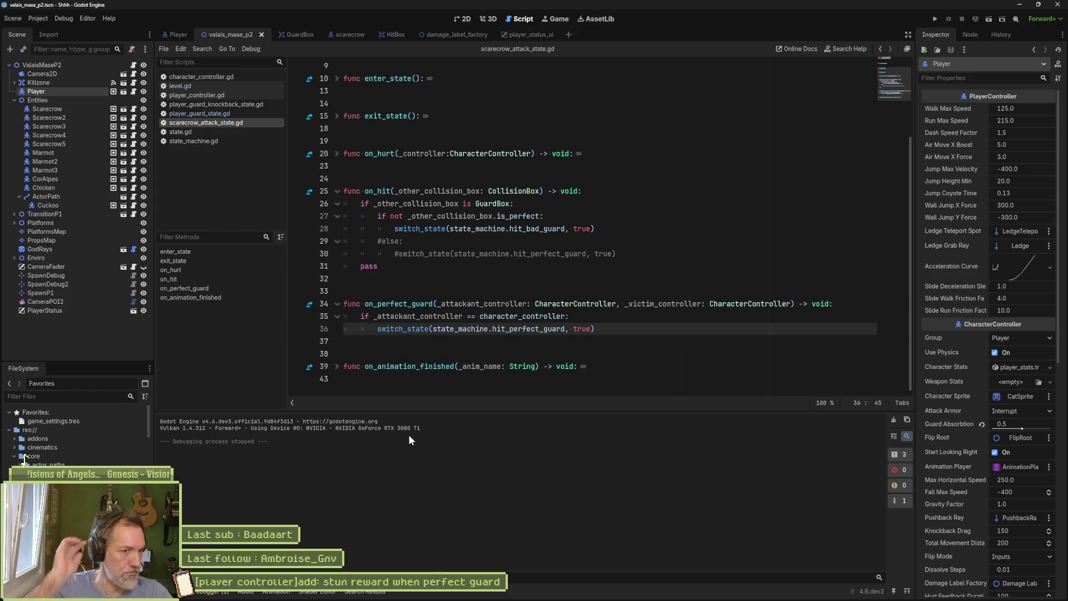
# Open scarecrow_hit_perfect_guard_state.gd through the quick file search
pyautogui.click(586, 316)
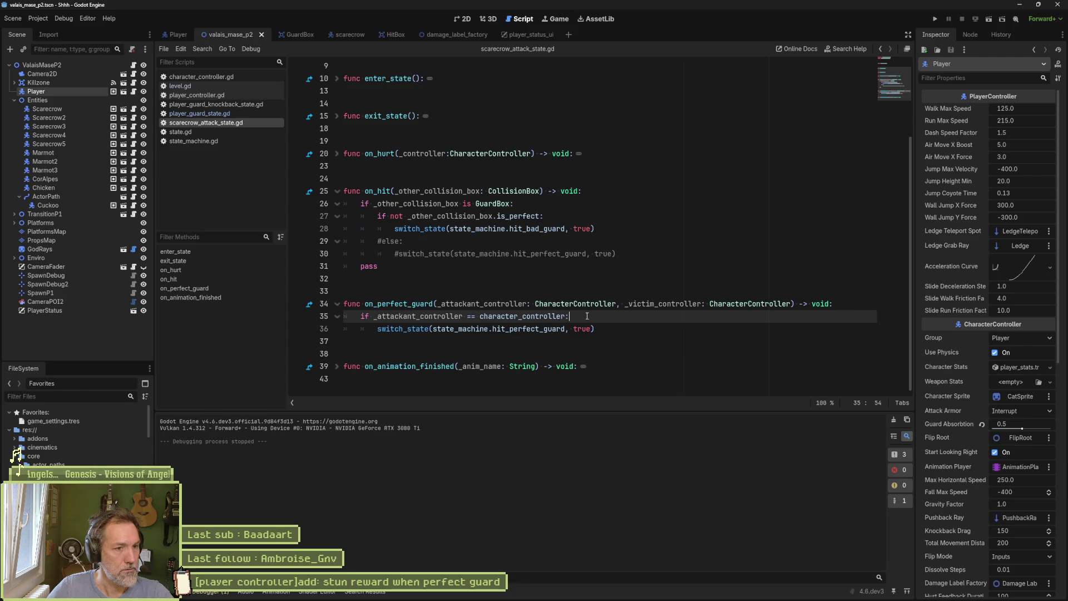
pyautogui.click(542, 328)
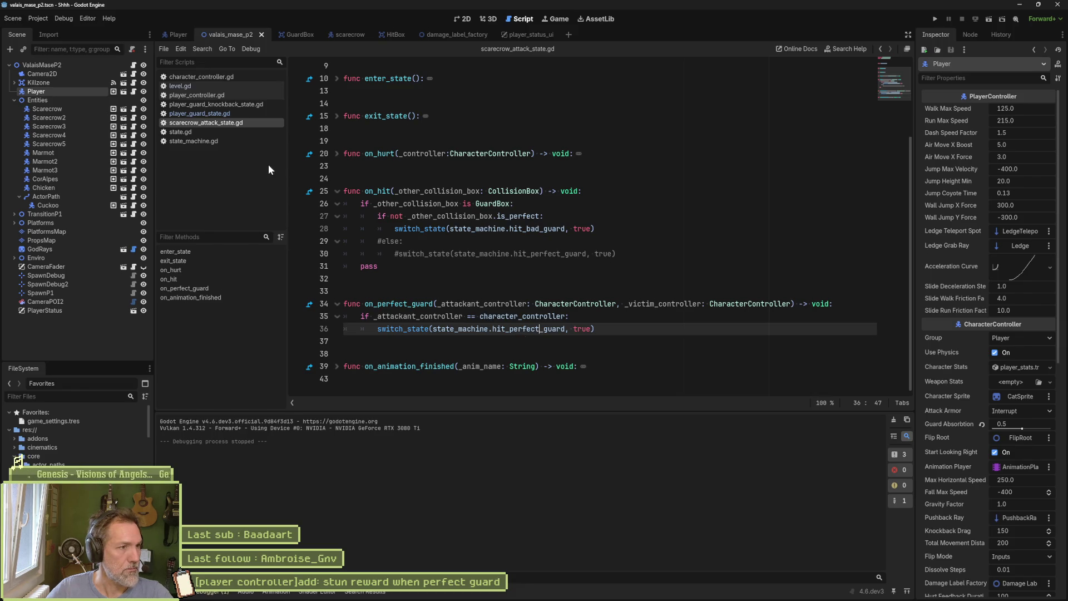
pyautogui.hotkey('shift', 'alt', 'o')
pyautogui.write('scarecrwo')
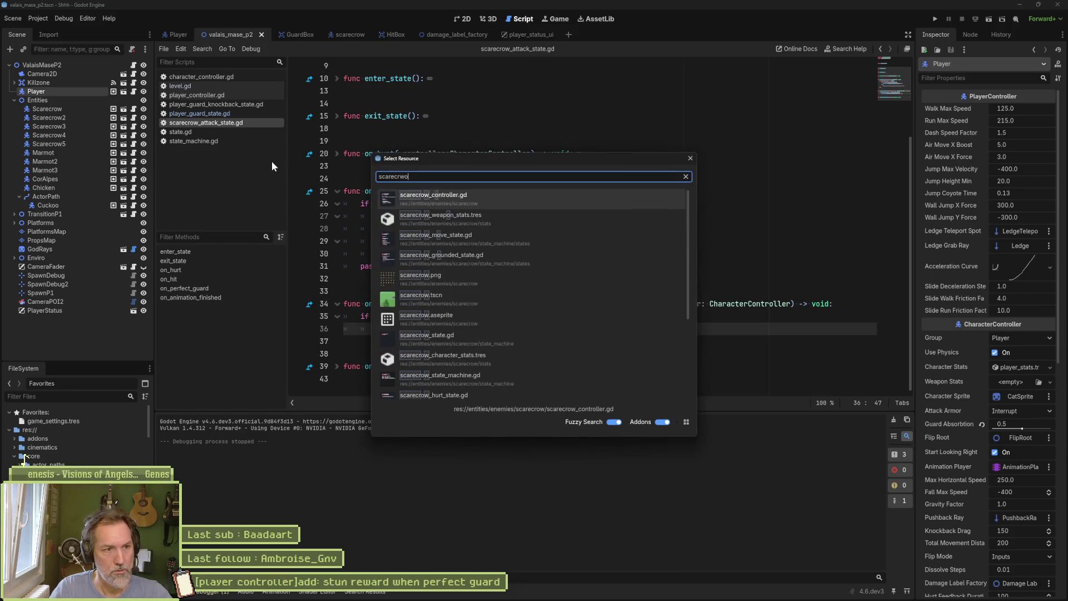
pyautogui.press('BackSpace')
pyautogui.press('BackSpace')
pyautogui.write('ow_hit')
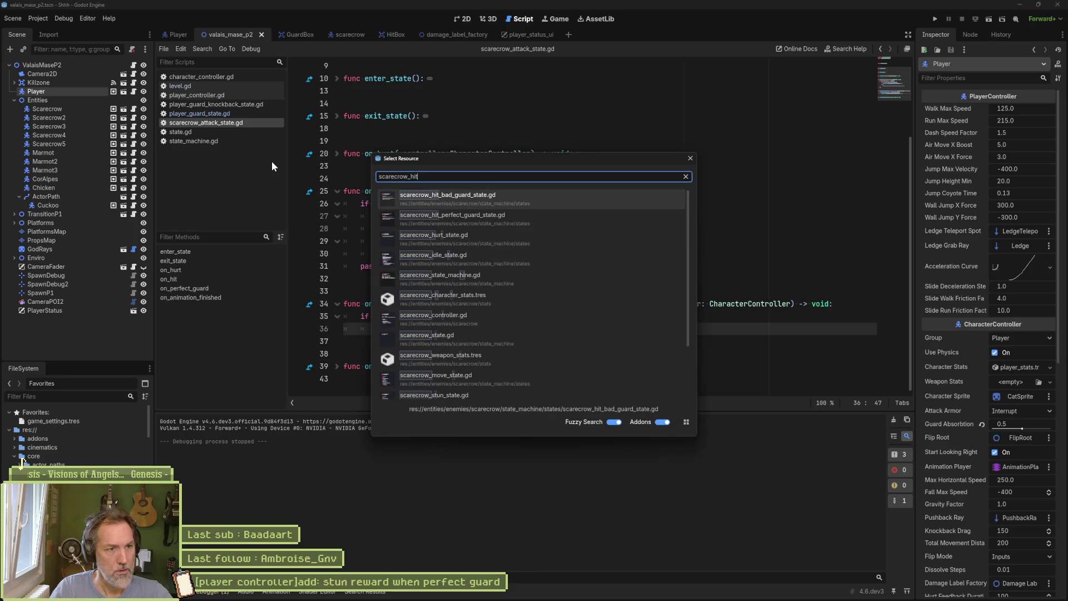
pyautogui.press('Down')
pyautogui.press('Return')
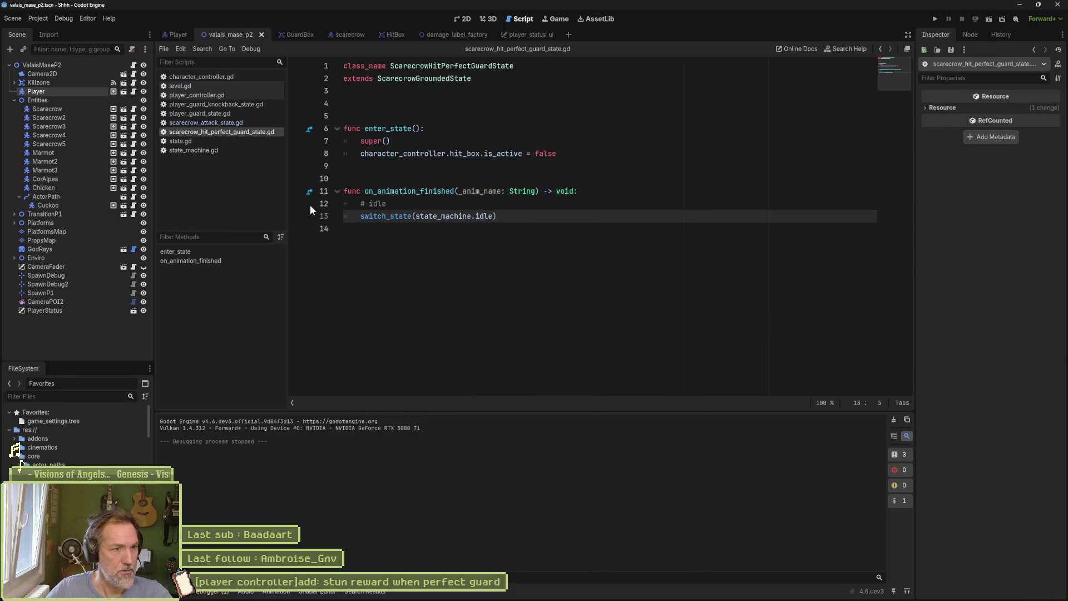
# In enter_state, add character_controller.character_stats.stun_value = 100, save, and run with F6
pyautogui.click(584, 149)
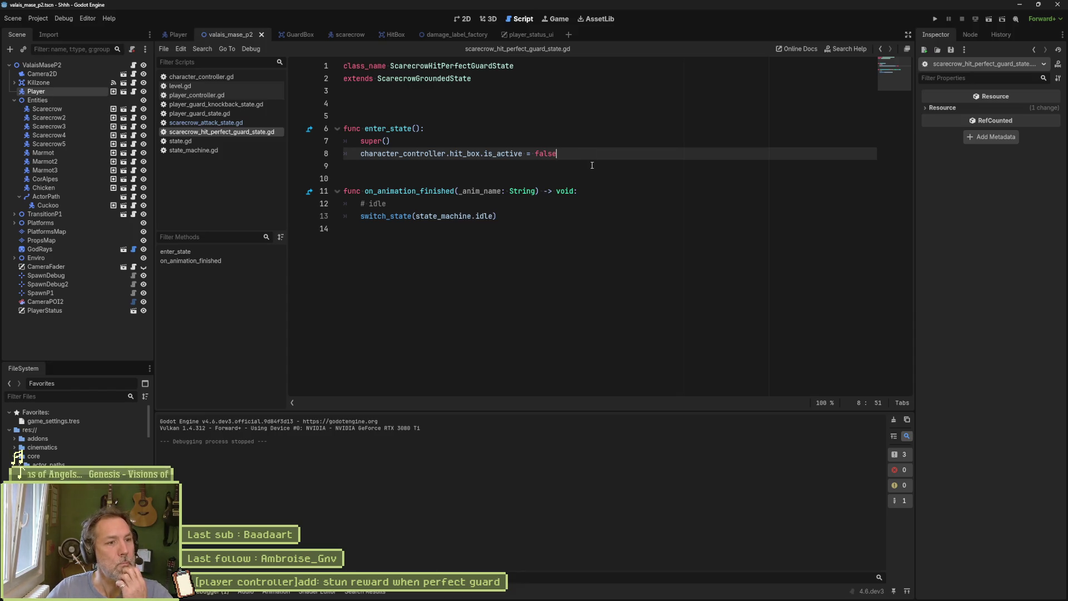
pyautogui.press('Return')
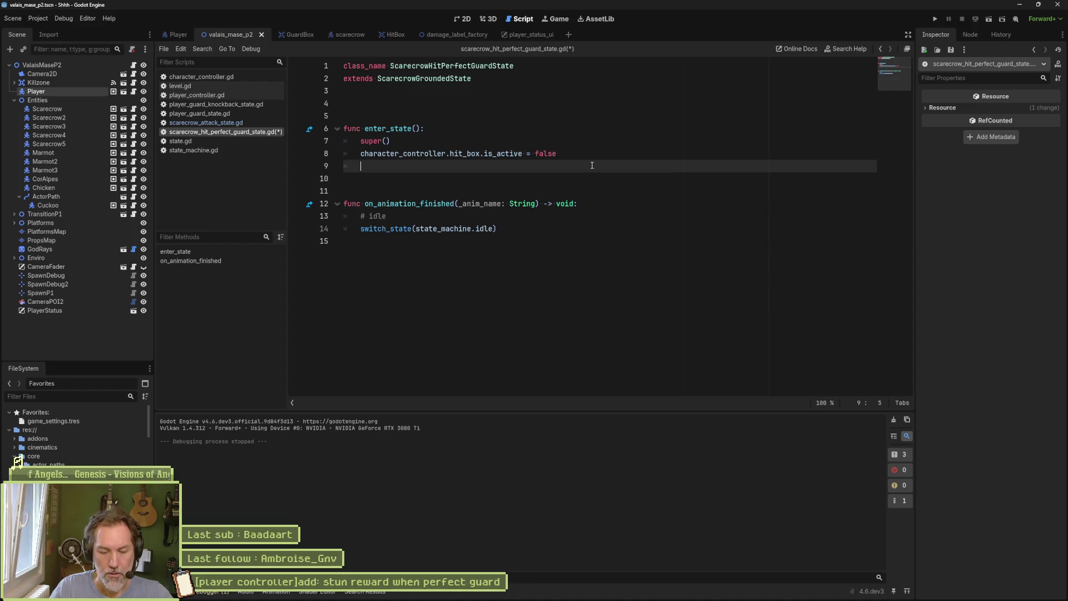
pyautogui.write('c')
pyautogui.write('stats')
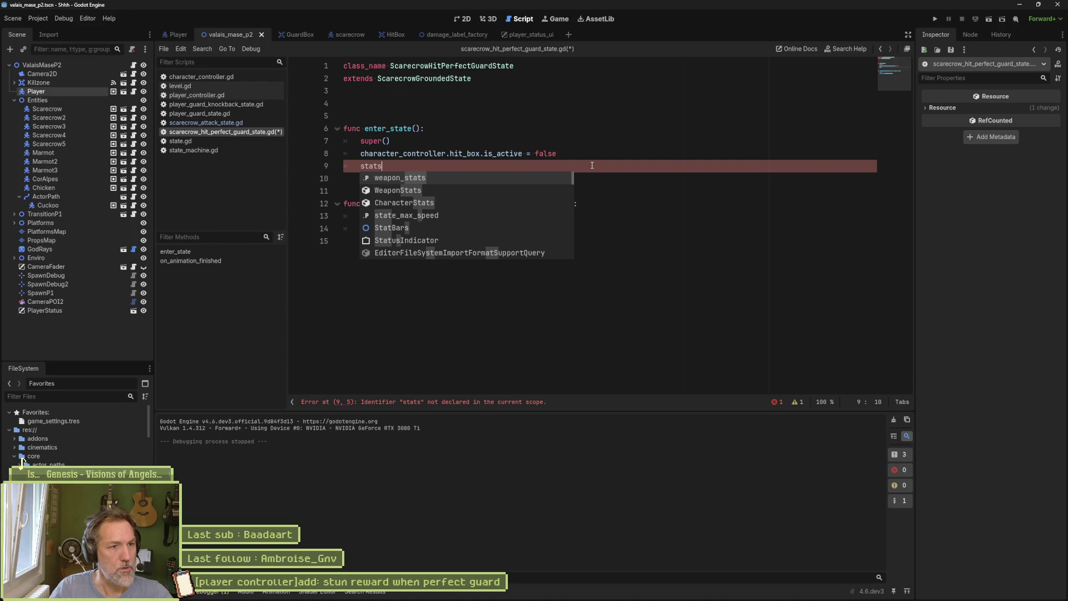
pyautogui.press('Down')
pyautogui.press('Down')
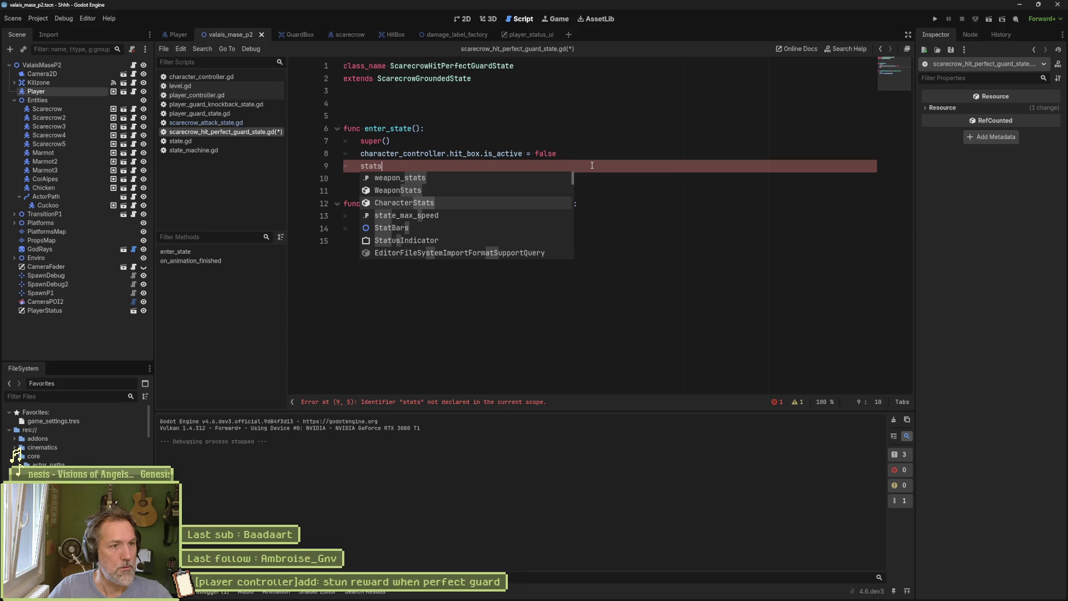
pyautogui.press('BackSpace')
pyautogui.press('BackSpace')
pyautogui.press('BackSpace')
pyautogui.write('char')
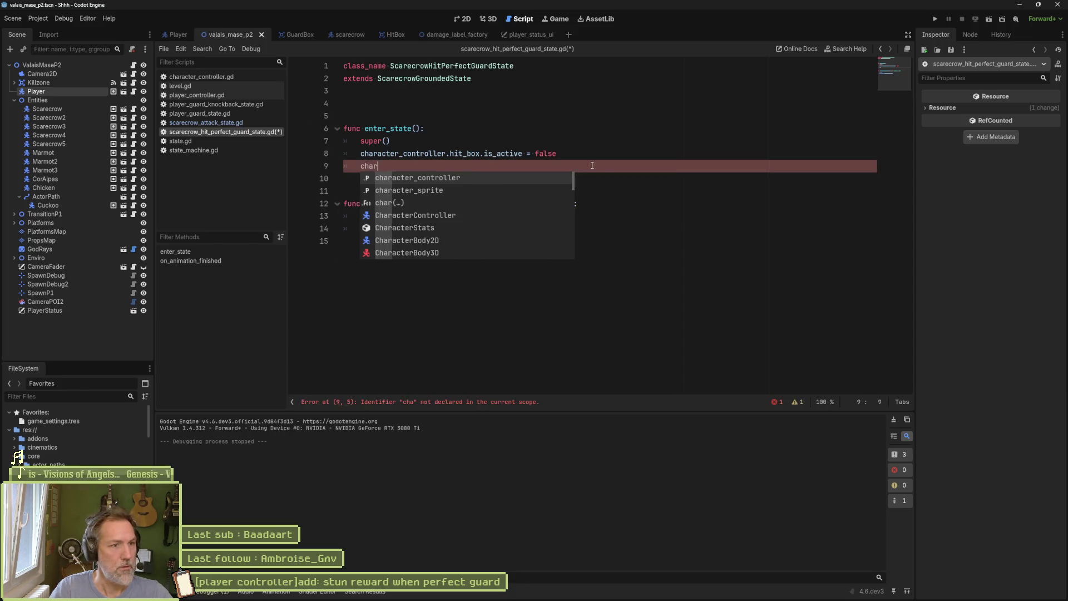
pyautogui.press('Return')
pyautogui.write('.stats')
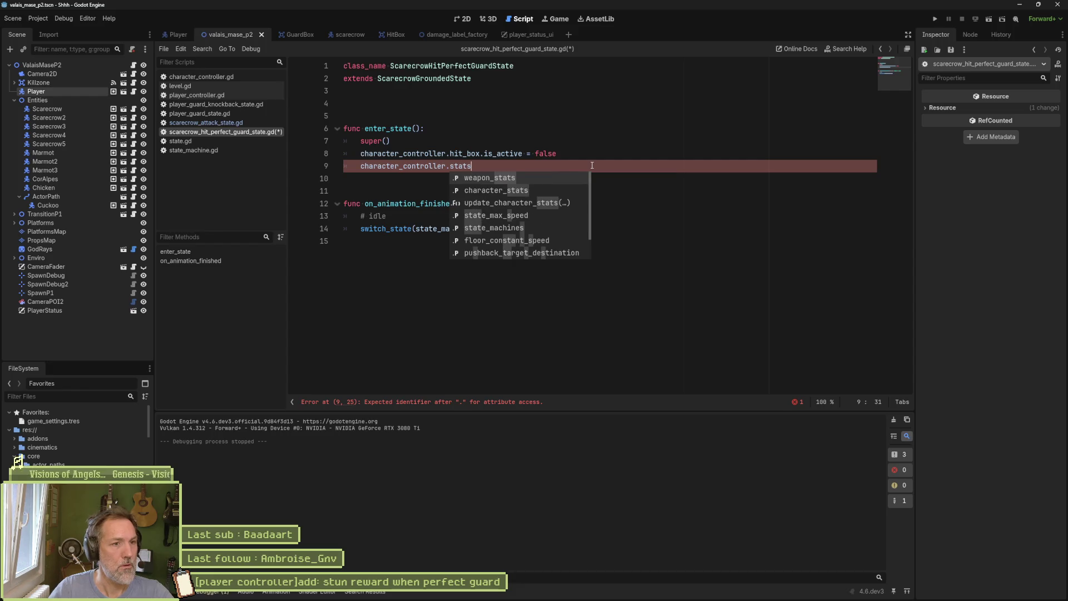
pyautogui.press('Down')
pyautogui.press('Return')
pyautogui.write('.s')
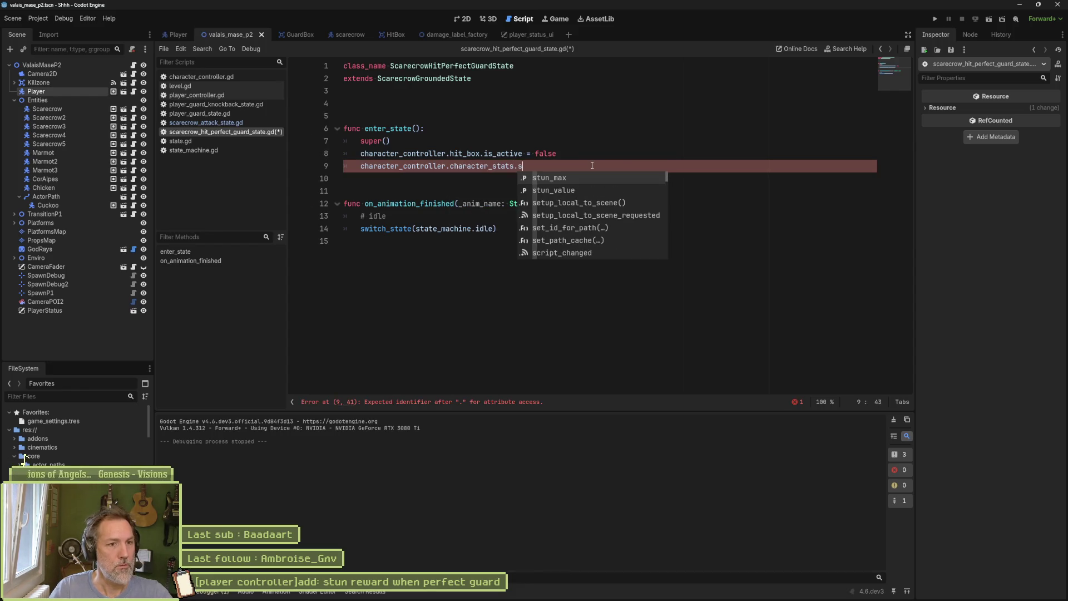
pyautogui.press('Down')
pyautogui.press('Return')
pyautogui.write('= ')
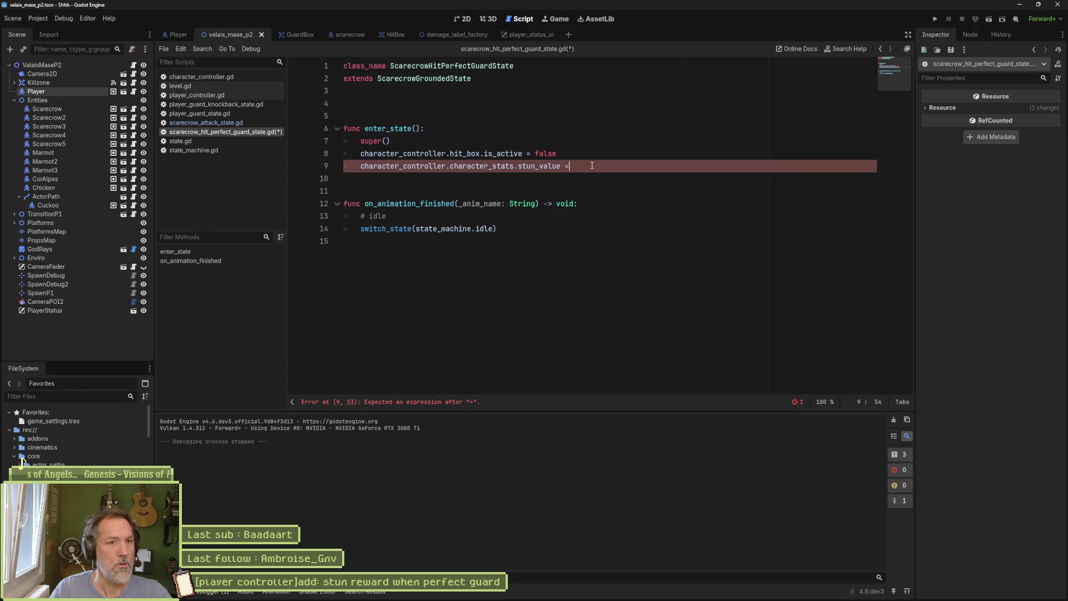
pyautogui.write('100.')
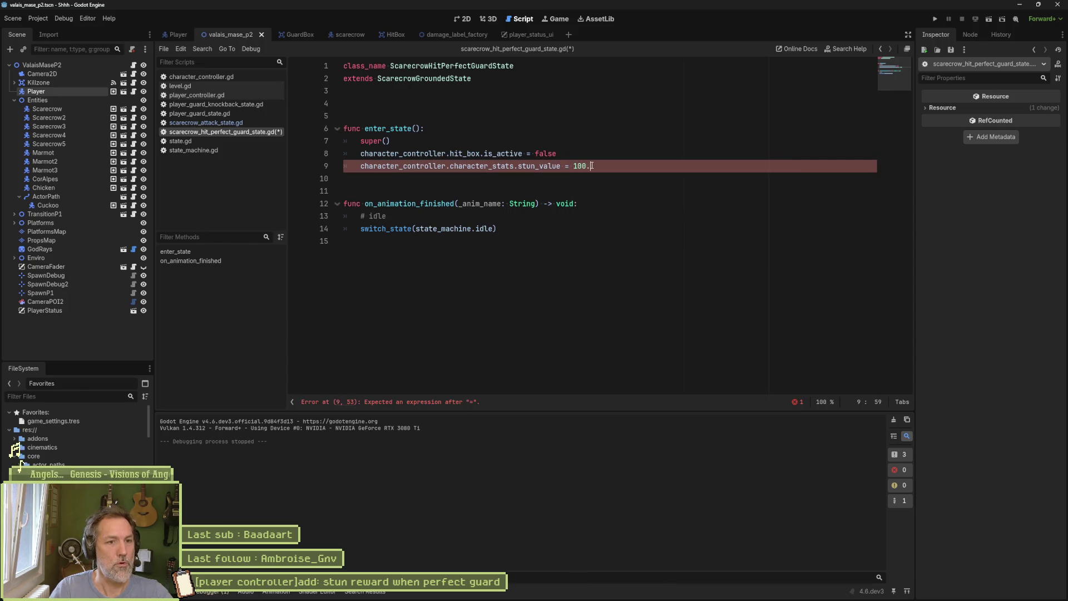
pyautogui.write('0')
pyautogui.hotkey('ctrl', 's')
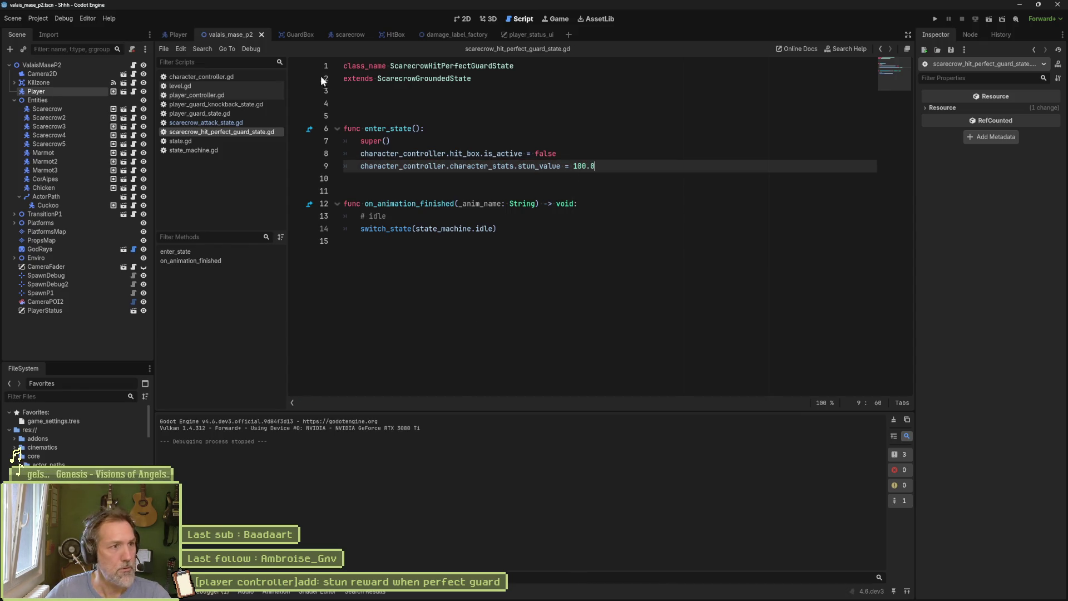
pyautogui.press('F6')
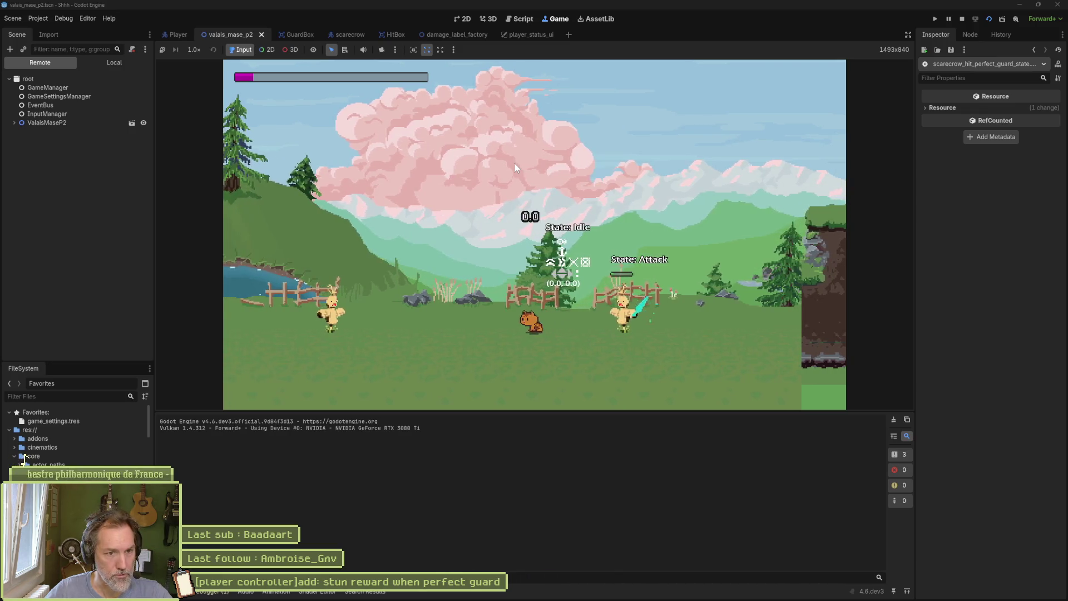
pyautogui.press('F8')
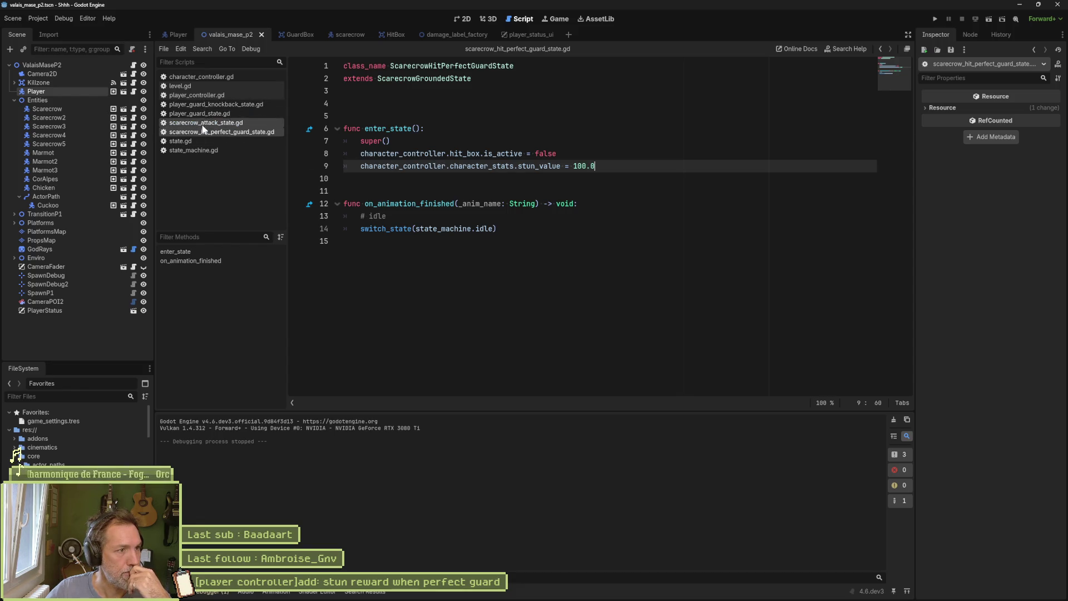
# Inspect on_guard and on_hit in character_controller.gd, select perfect_guard on line 206, then run with F6
pyautogui.click(215, 78)
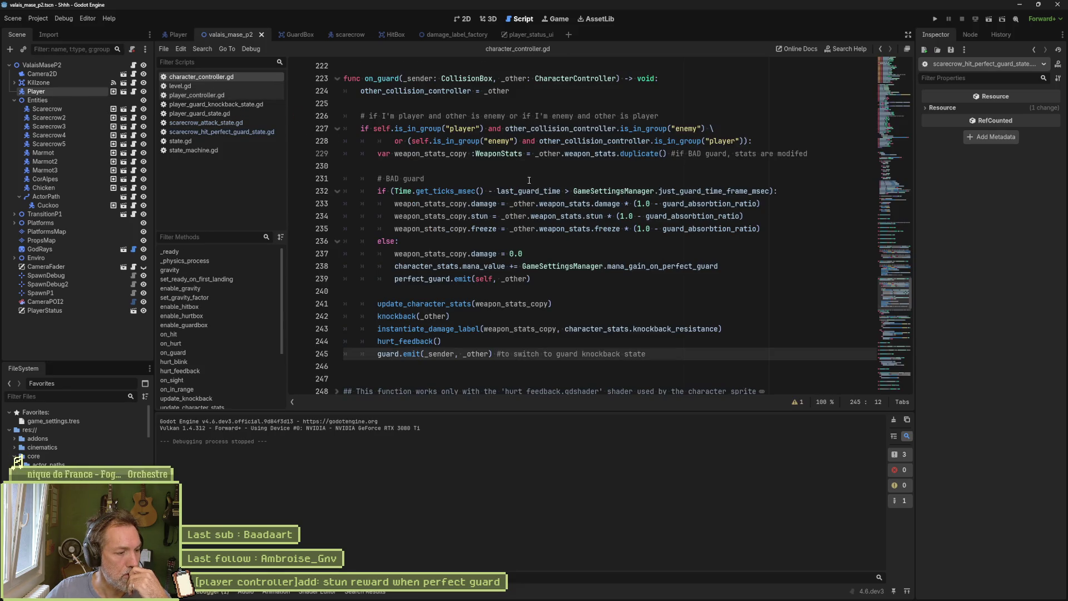
pyautogui.moveTo(516, 189)
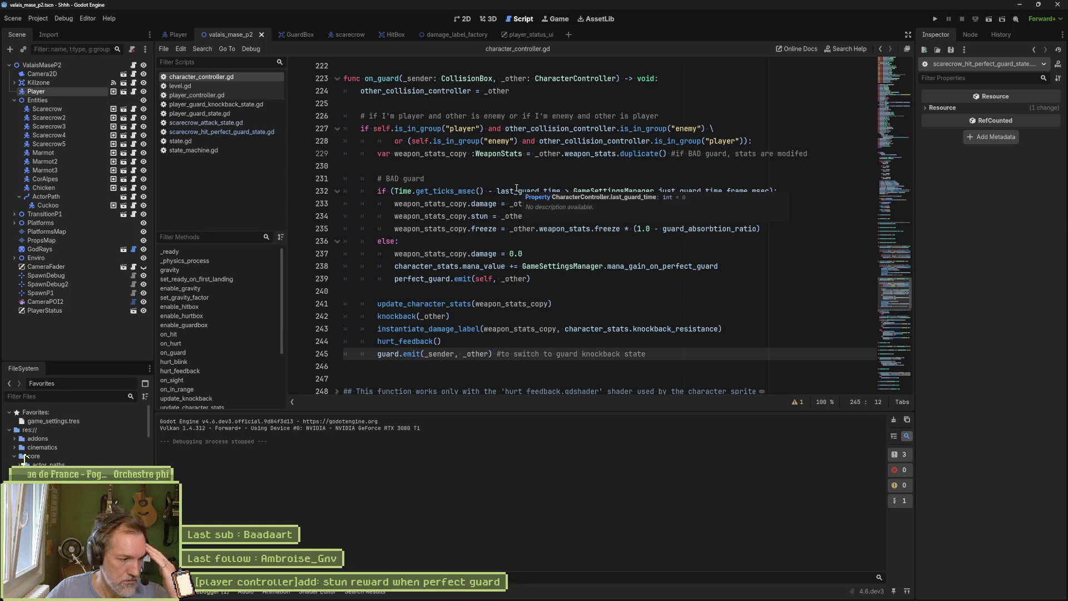
pyautogui.click(377, 79)
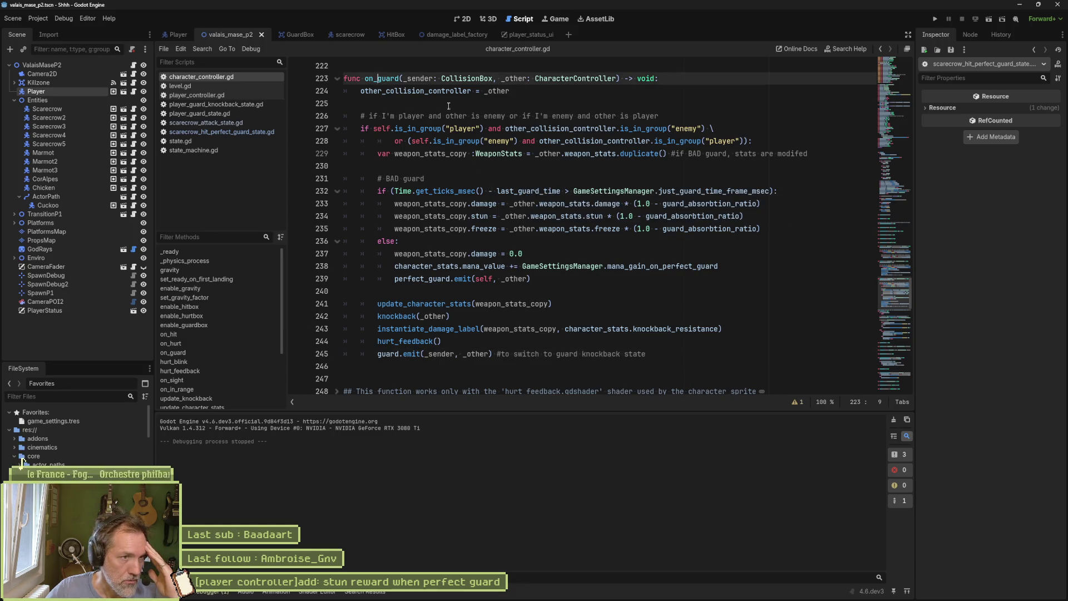
pyautogui.hotkey('ctrl', 'd')
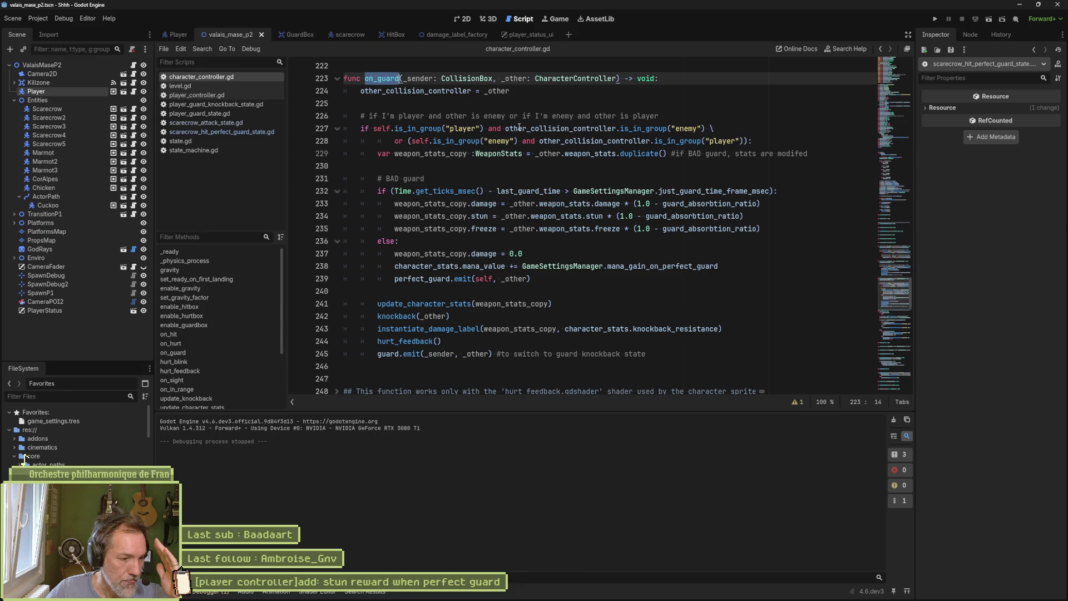
pyautogui.scroll(6, 504, 172)
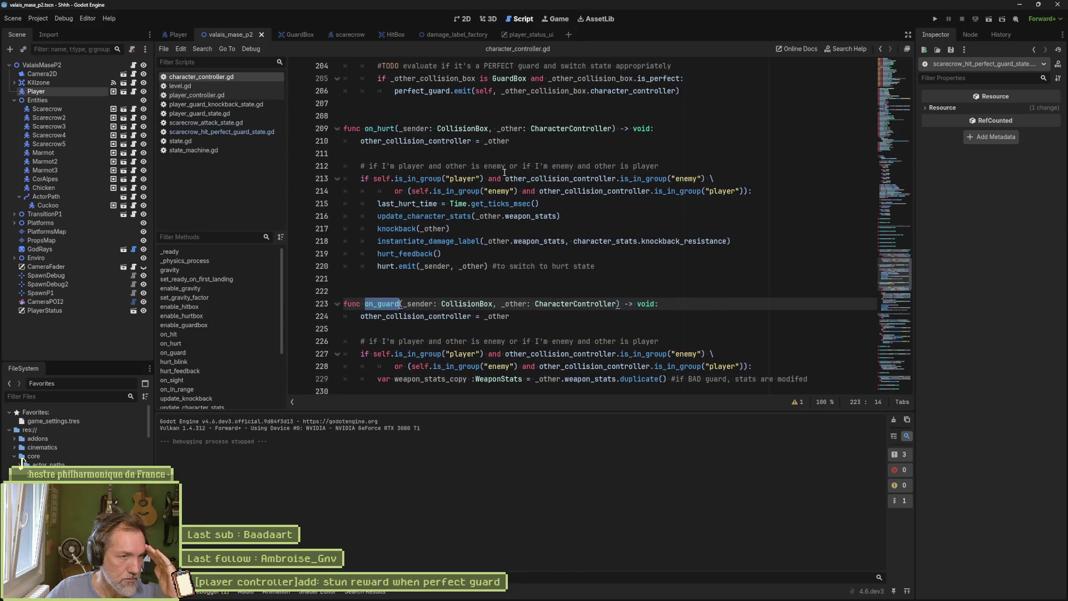
pyautogui.scroll(4, 504, 172)
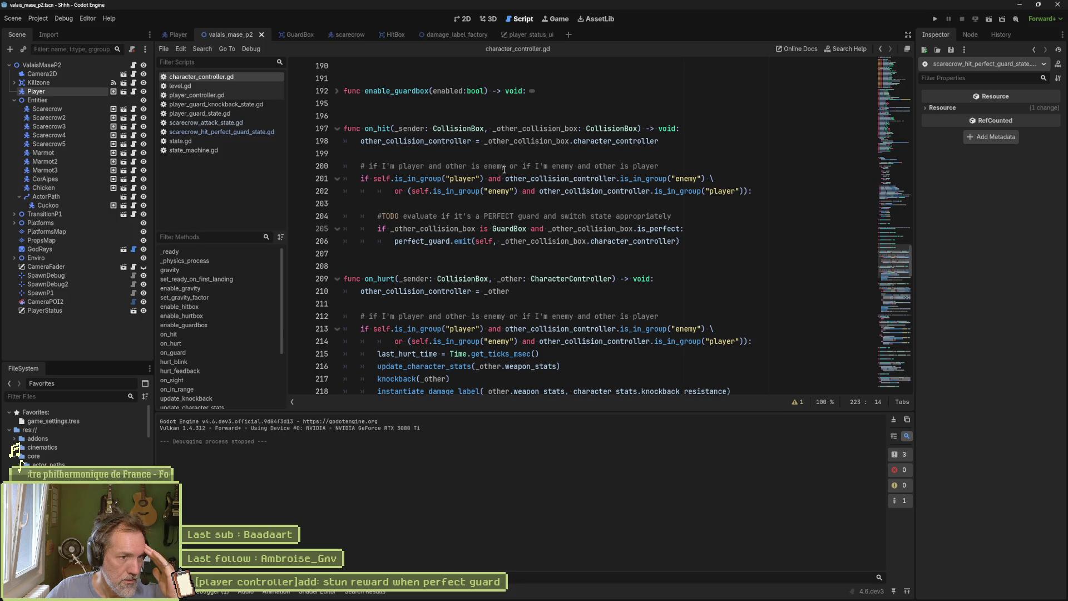
pyautogui.doubleClick(378, 129)
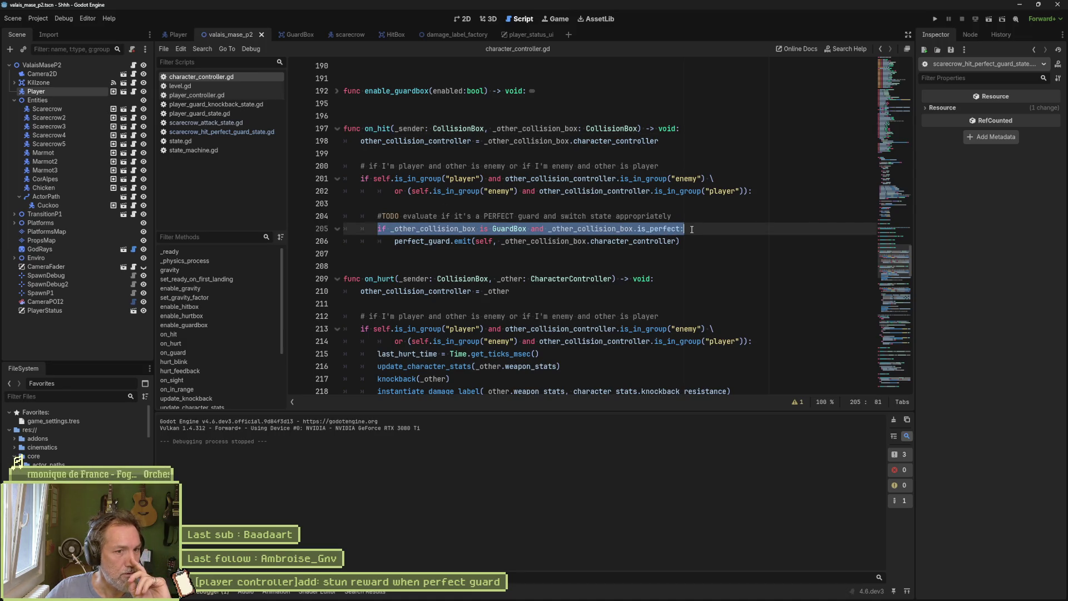
pyautogui.moveTo(395, 240); pyautogui.dragTo(439, 240)
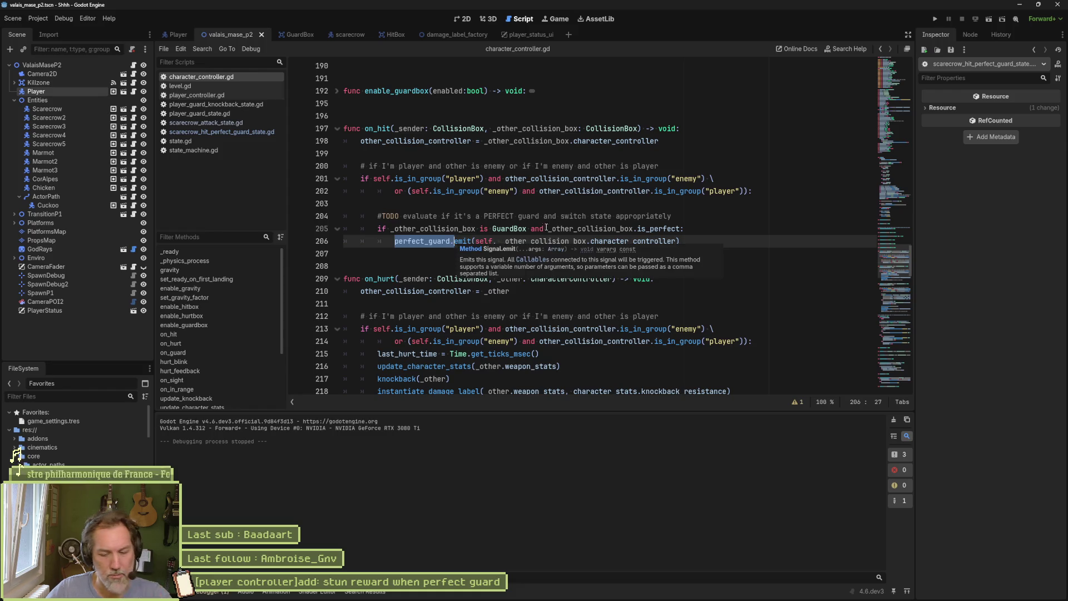
pyautogui.press('F6')
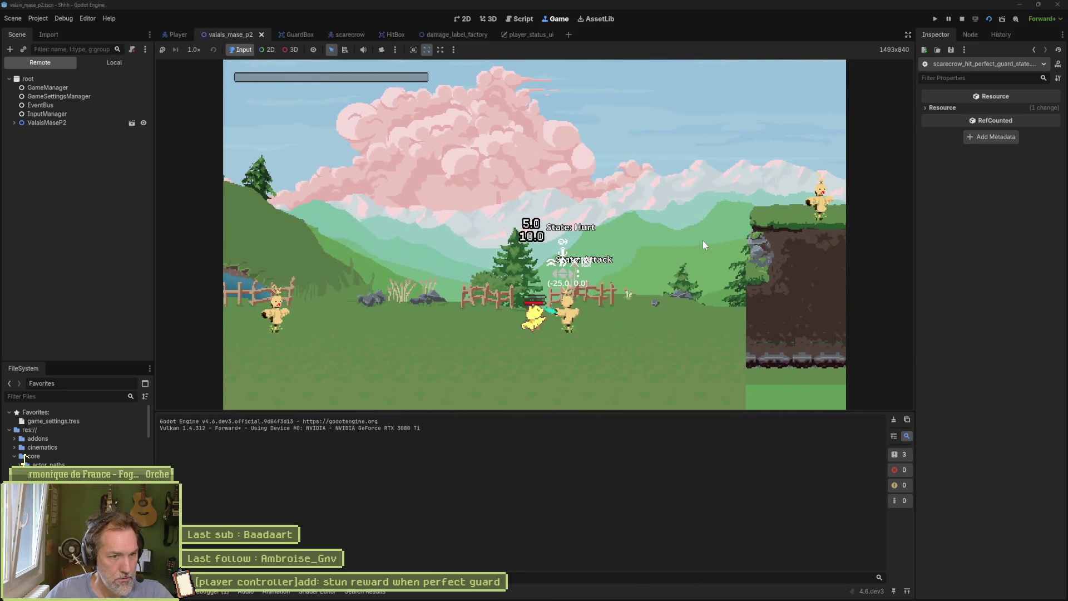
# Stop the game with F8 and clear the selection on line 206 of character_controller.gd
pyautogui.press('F8')
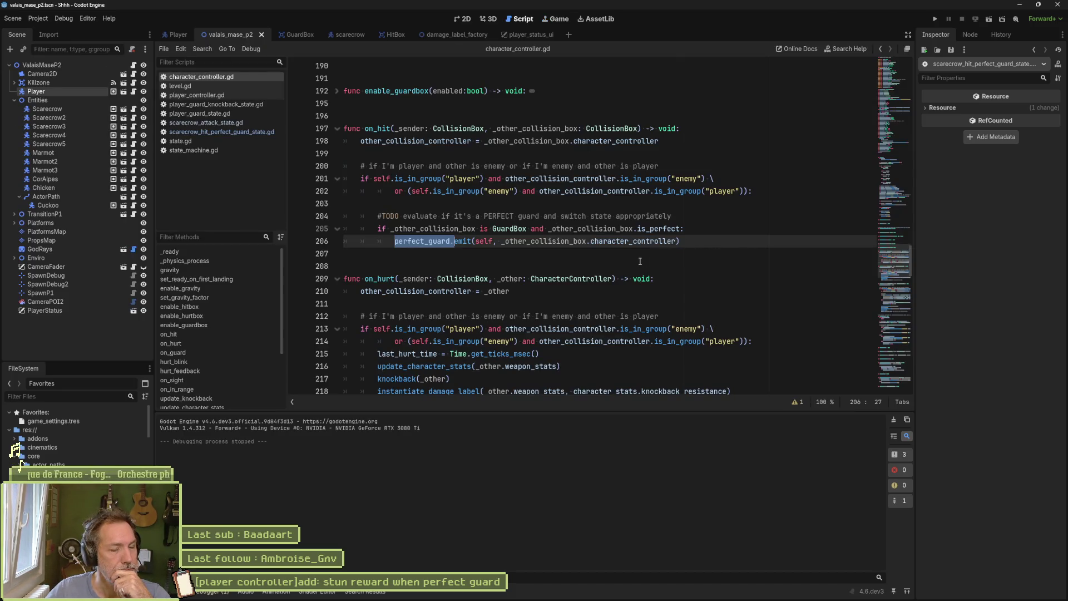
pyautogui.click(695, 239)
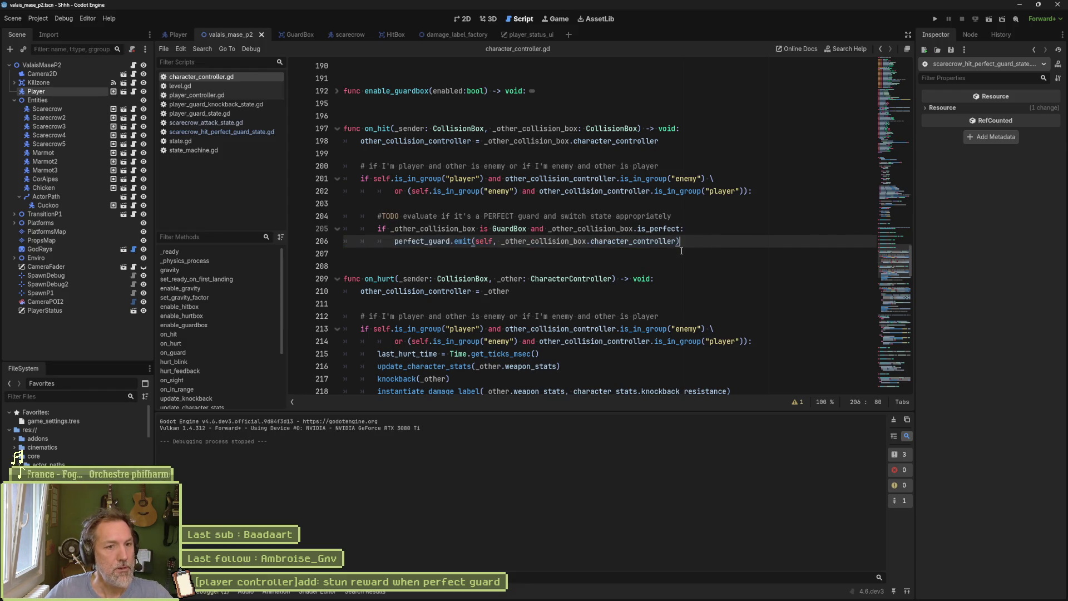
# Split line 205's ' and' into a nested 'if' so perfect_guard.emit runs only on perfect guards
pyautogui.moveTo(547, 233); pyautogui.dragTo(528, 229)
pyautogui.write(':')
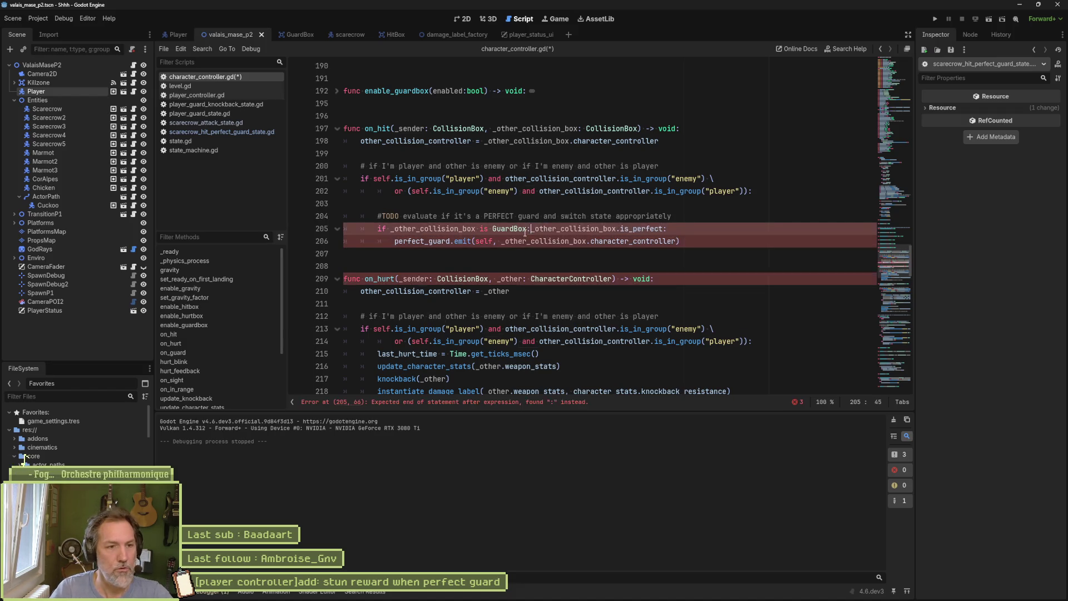
pyautogui.press('Return')
pyautogui.write('if')
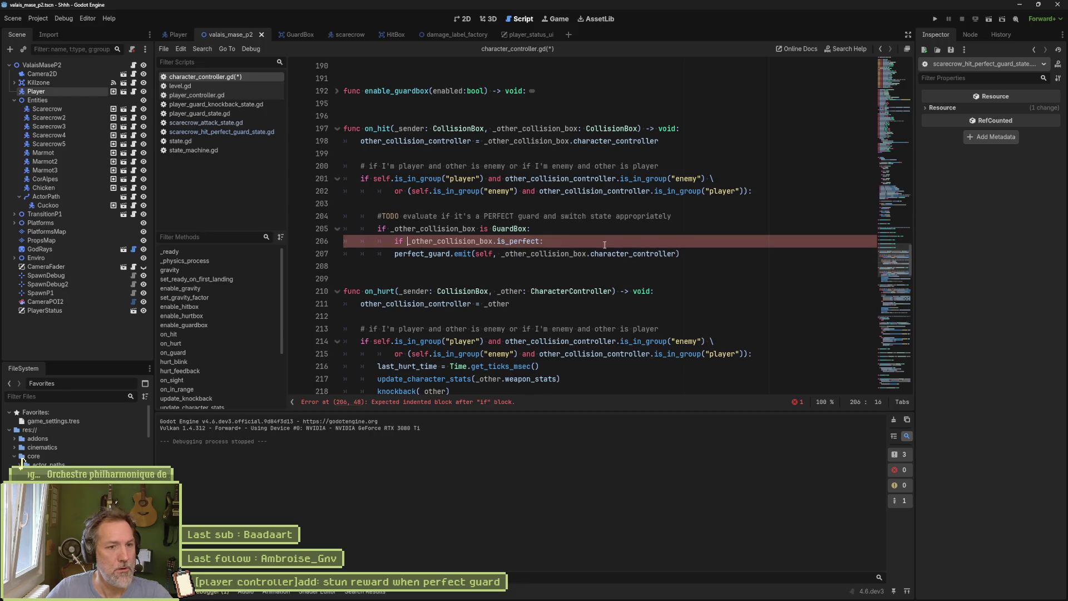
pyautogui.click(394, 253)
pyautogui.press('Tab')
# Add an else branch emitting guard instead of perfect_guard, save character_controller.gd, and run the scene
pyautogui.click(721, 258)
pyautogui.press('Return')
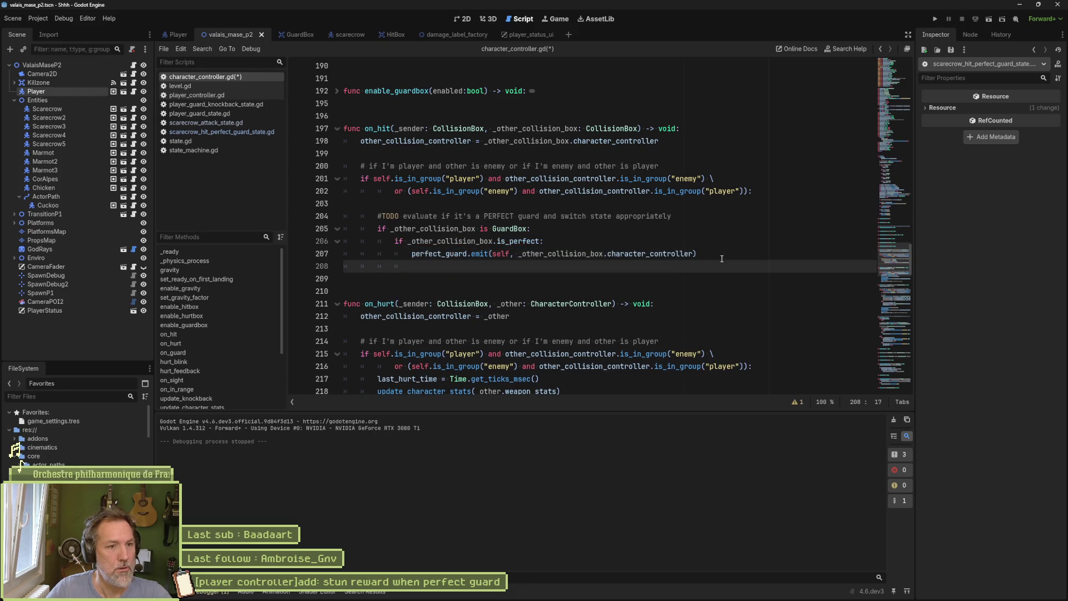
pyautogui.write('else:')
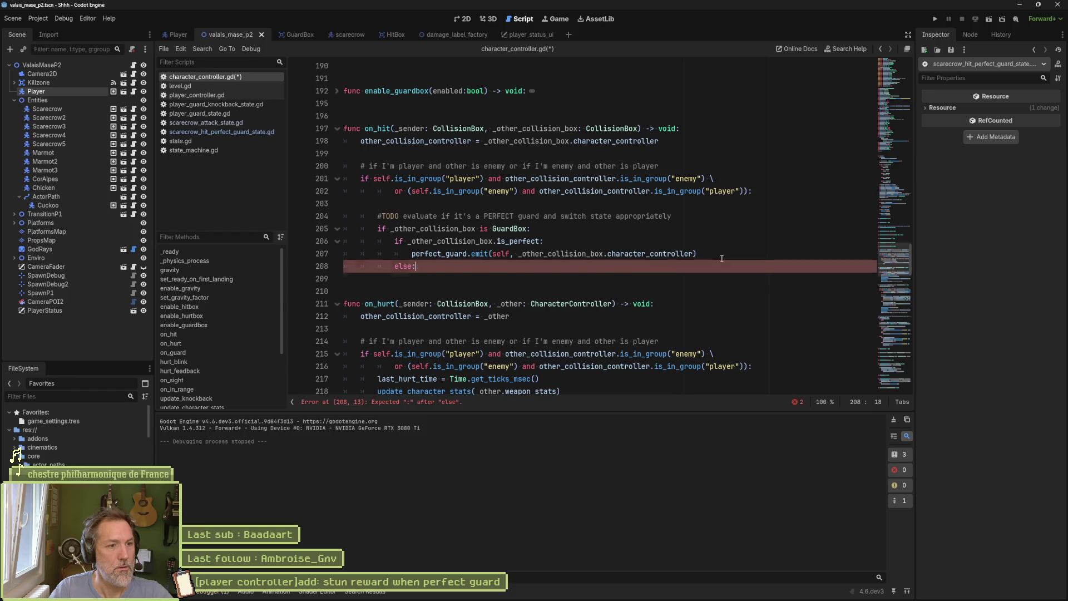
pyautogui.press('Return')
pyautogui.write('perfect_guard.emit(self, _other_collision_box.character_controller)')
pyautogui.press('Home')
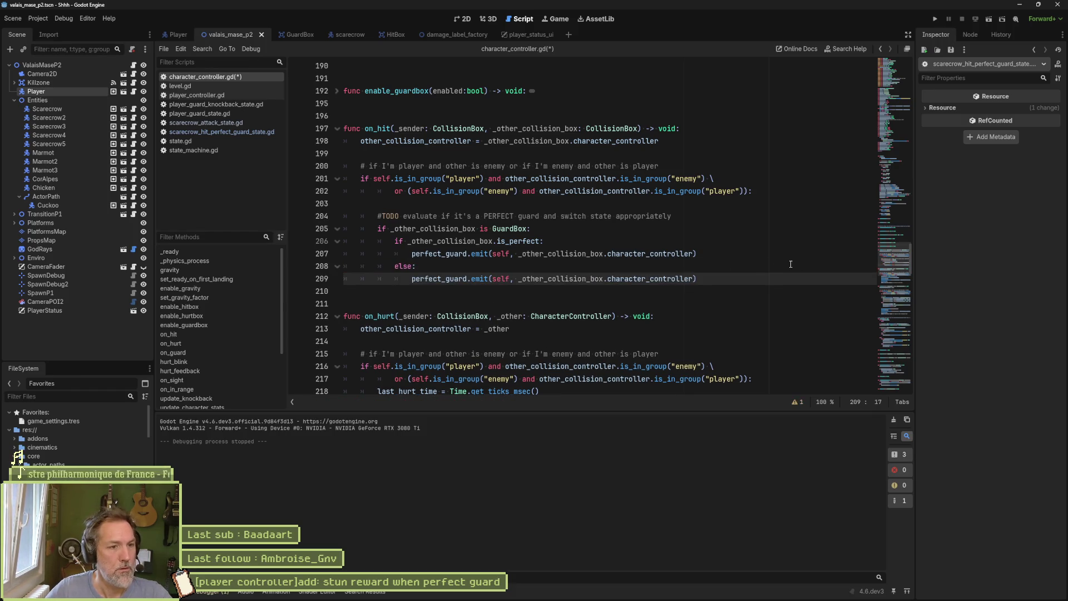
pyautogui.moveTo(446, 281); pyautogui.dragTo(419, 282)
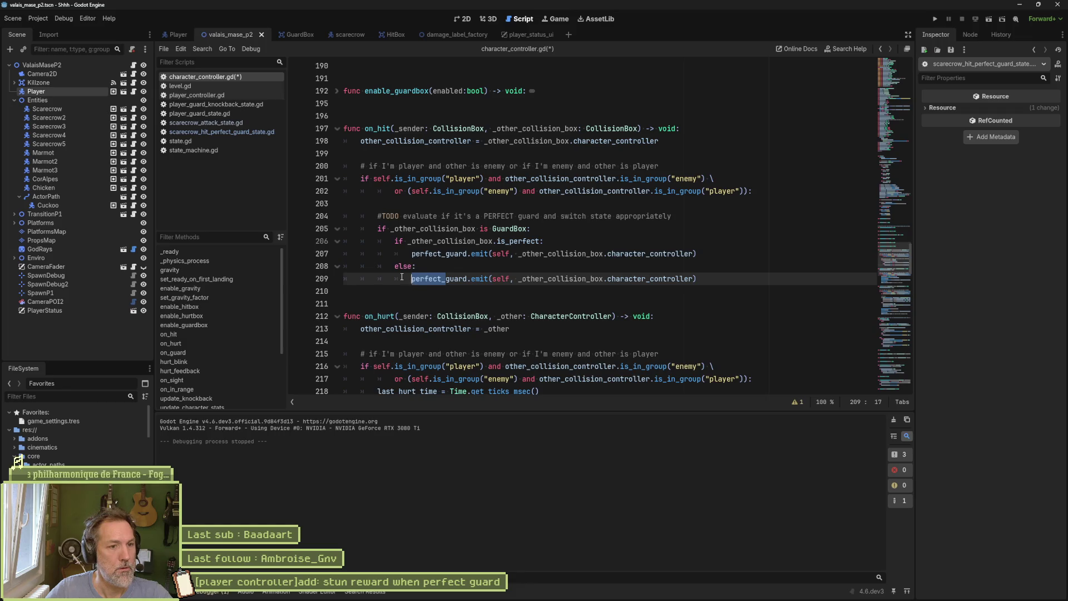
pyautogui.press('BackSpace')
pyautogui.hotkey('ctrl', 's')
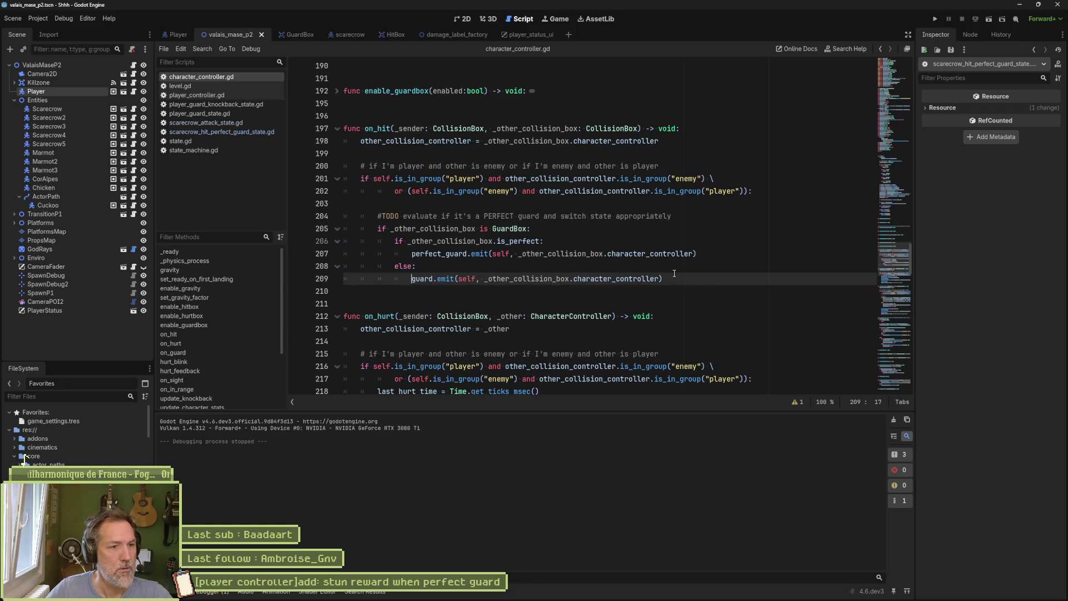
pyautogui.press('F6')
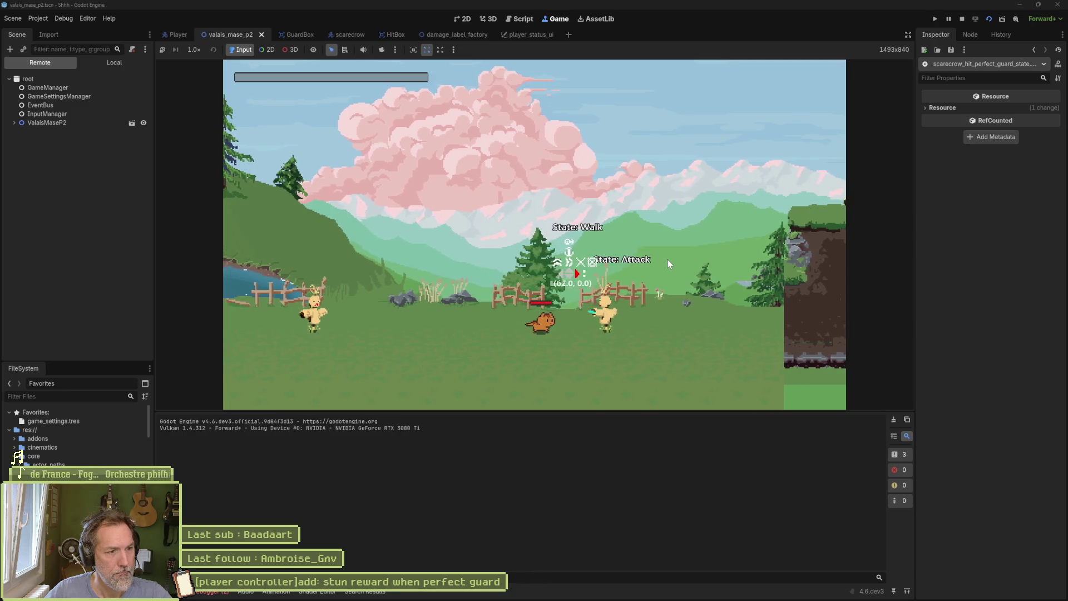
# Guard the scarecrow's attack, then check the debugger's three errors about guard's argument 1
pyautogui.press('Right')
pyautogui.click(555, 338)
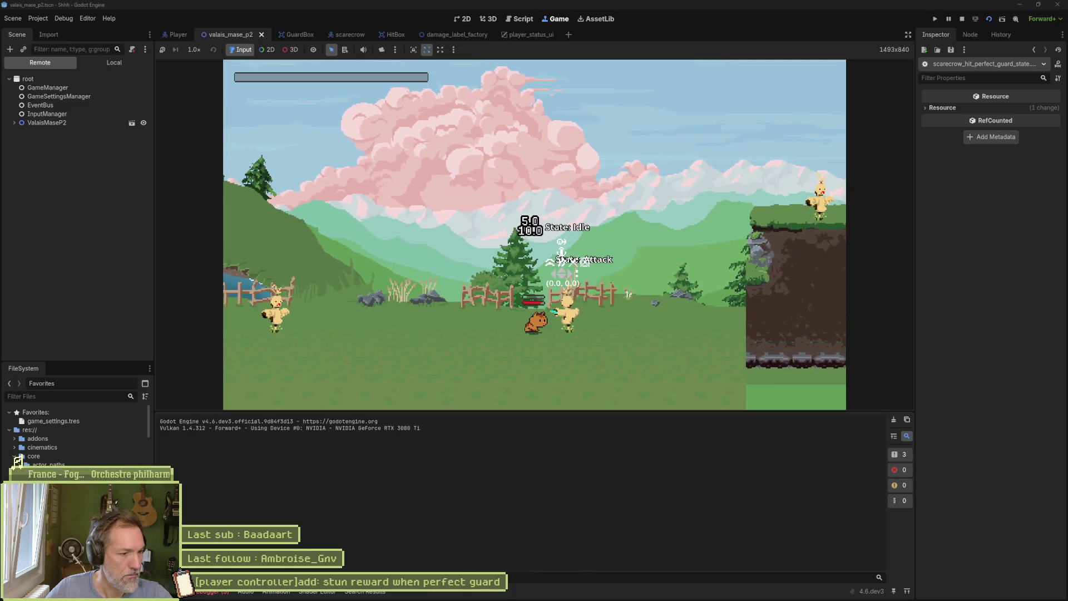
pyautogui.click(226, 419)
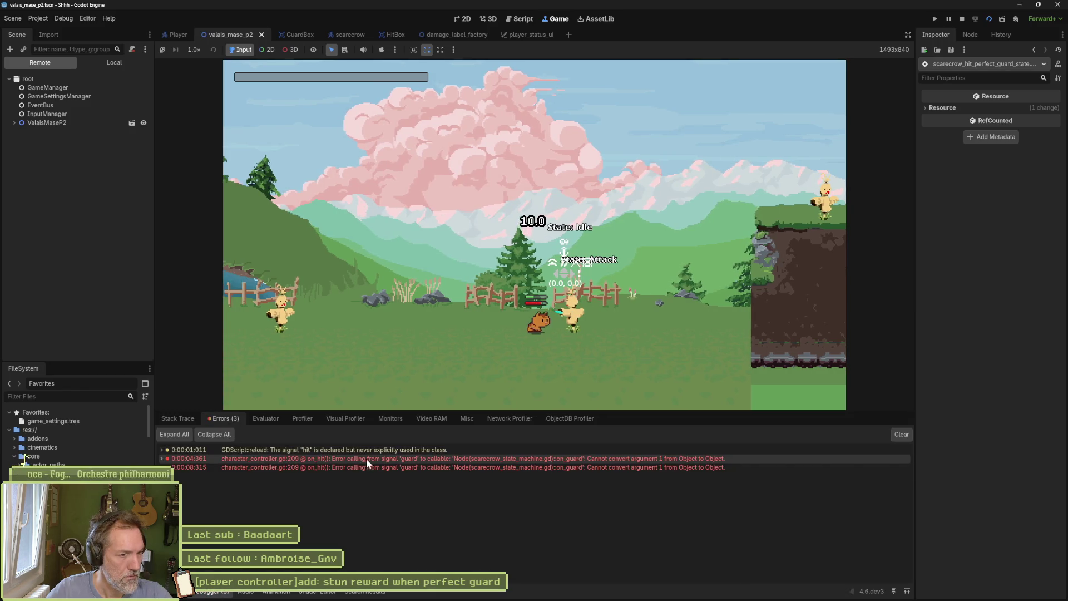
pyautogui.moveTo(463, 459)
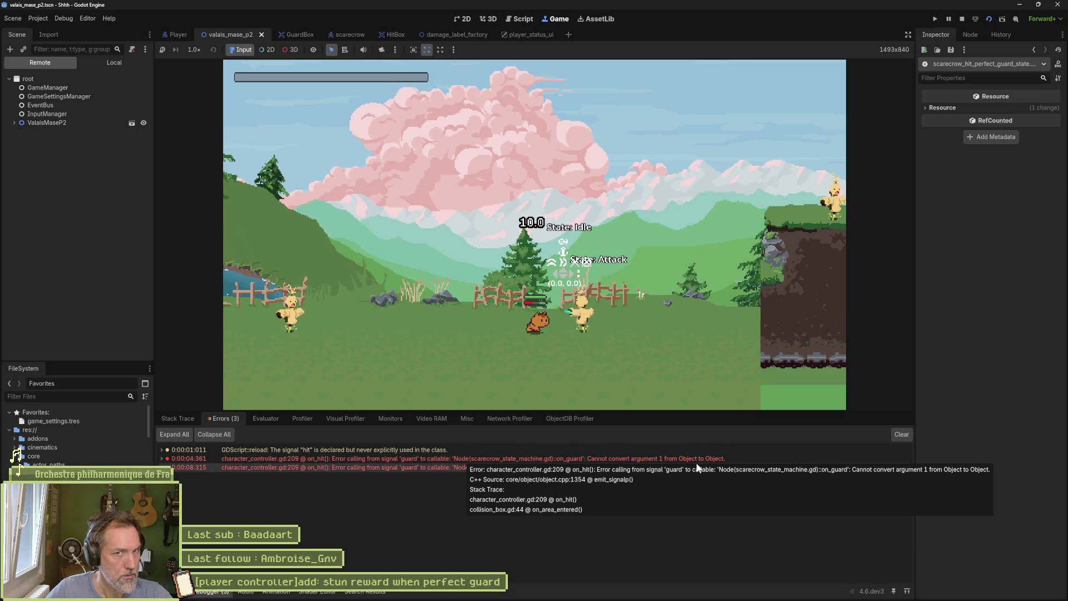
pyautogui.press('F8')
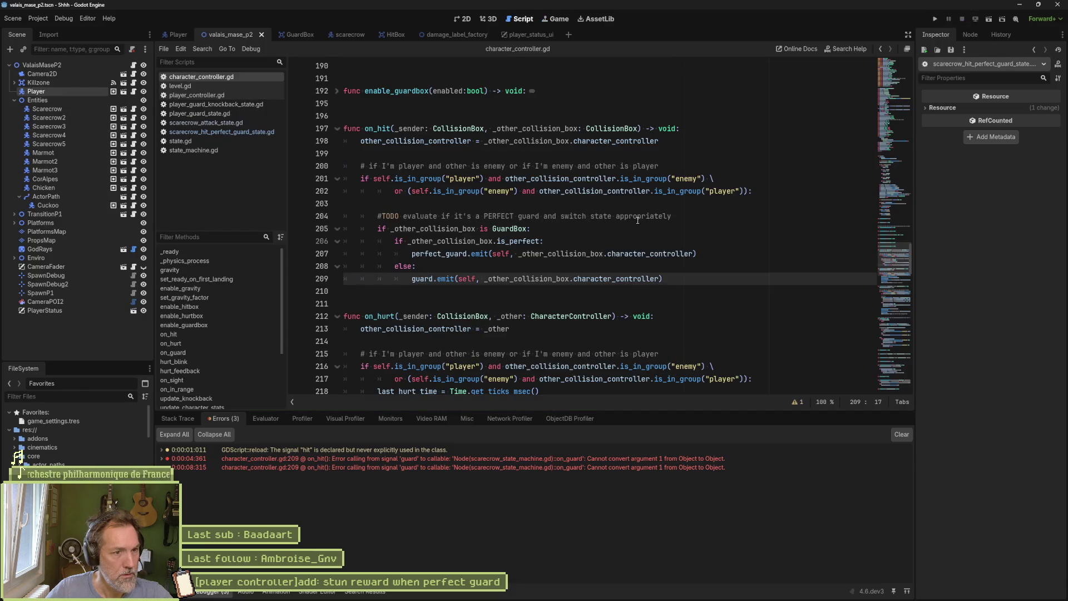
# Remove .character_controller from the guard emit on line 209 and save
pyautogui.doubleClick(558, 276)
pyautogui.doubleClick(618, 279)
pyautogui.press('BackSpace')
pyautogui.press('BackSpace')
pyautogui.hotkey('ctrl', 's')
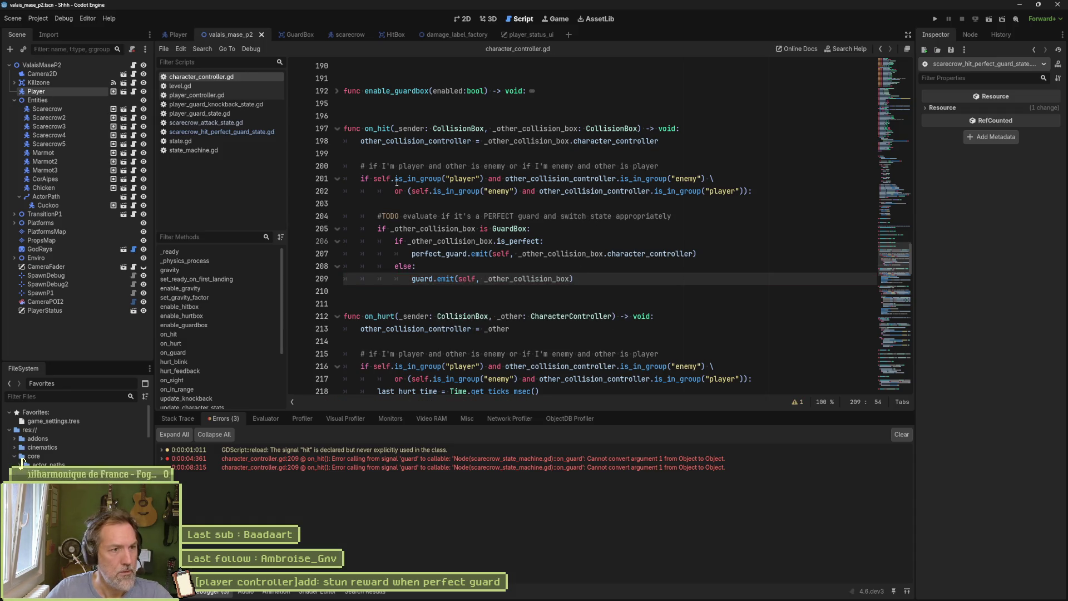
# Replace self with _sender as the guard emit's first argument on line 209
pyautogui.doubleClick(419, 128)
pyautogui.hotkey('ctrl', 'c')
pyautogui.doubleClick(466, 279)
pyautogui.hotkey('ctrl', 'v')
pyautogui.click(554, 129)
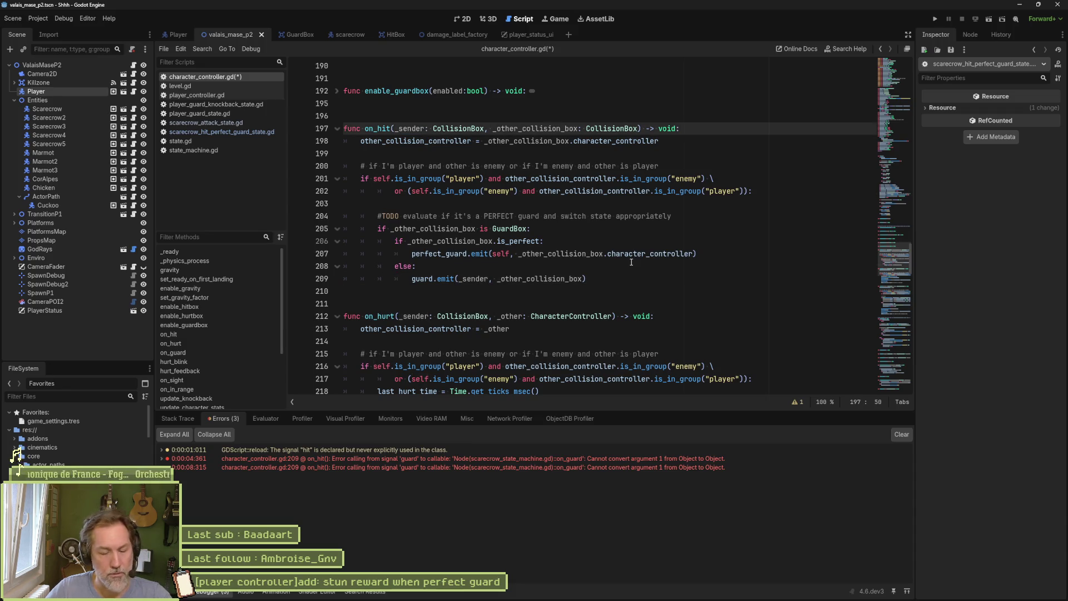
# Run the scene, guard the scarecrow's attack, and stop the game
pyautogui.press('F6')
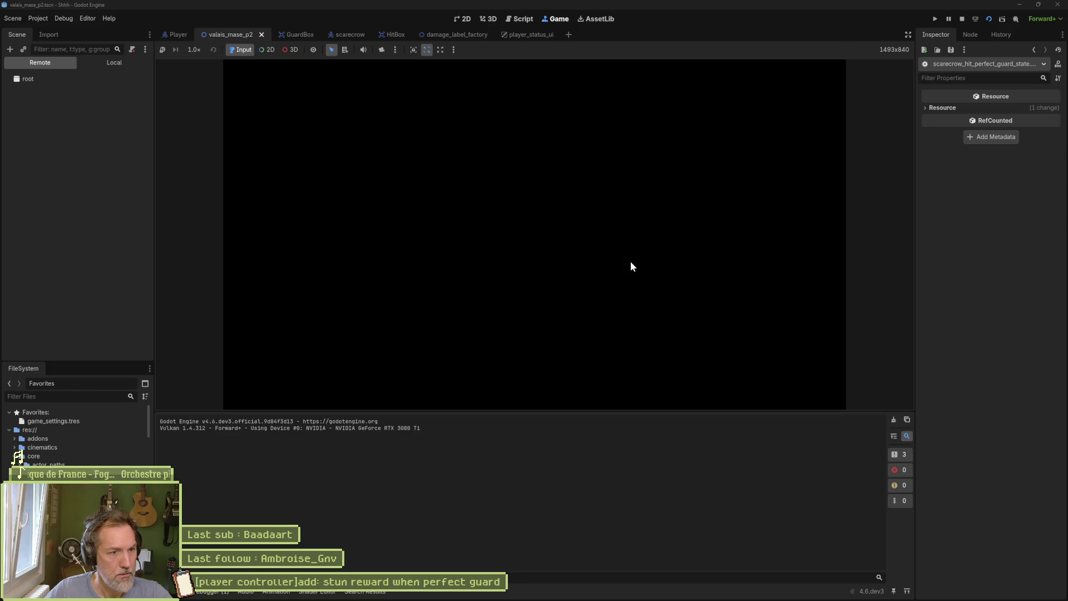
pyautogui.press('Left')
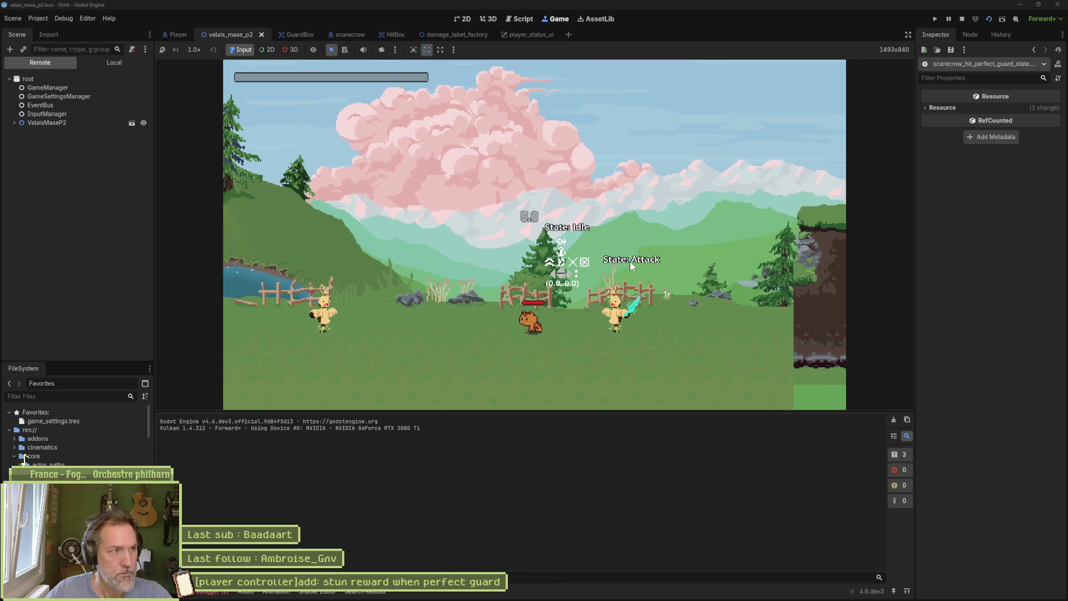
pyautogui.press('F8')
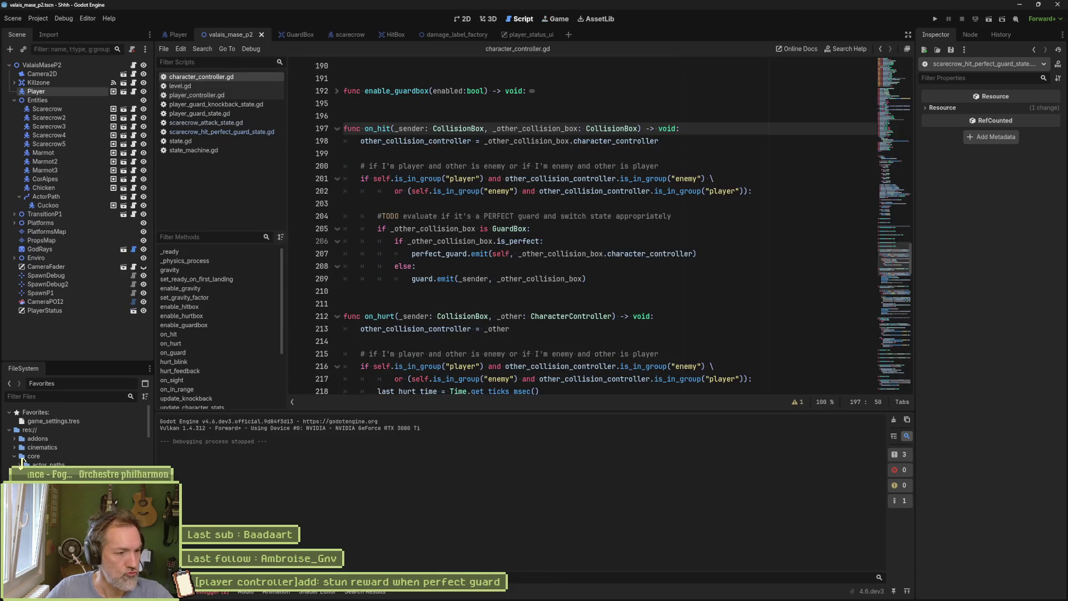
# Jump from the debugger's guard error to the offending line 209 and review it
pyautogui.click(207, 591)
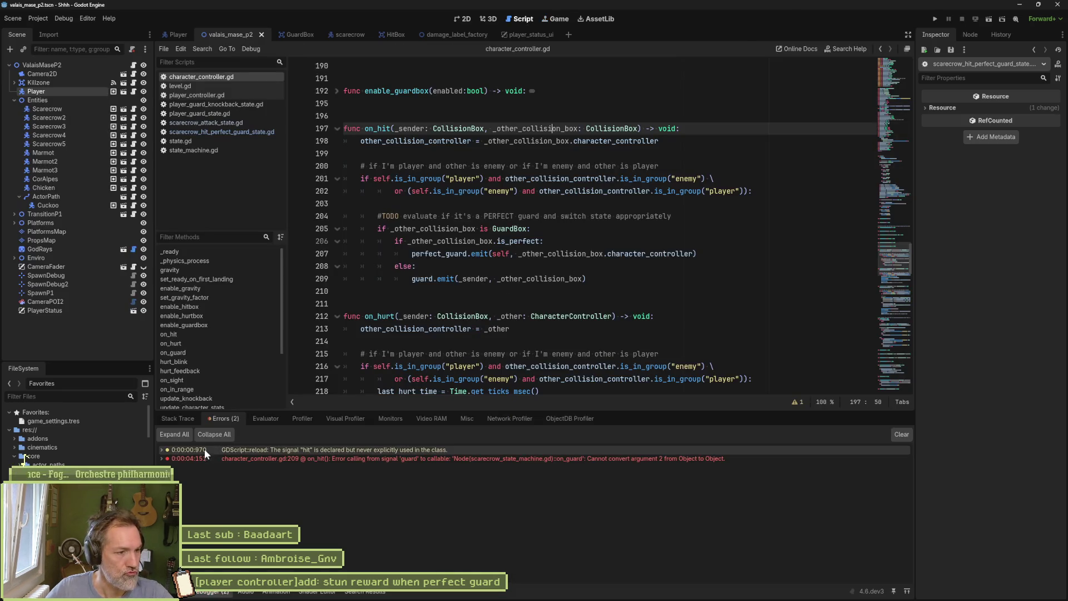
pyautogui.click(677, 460)
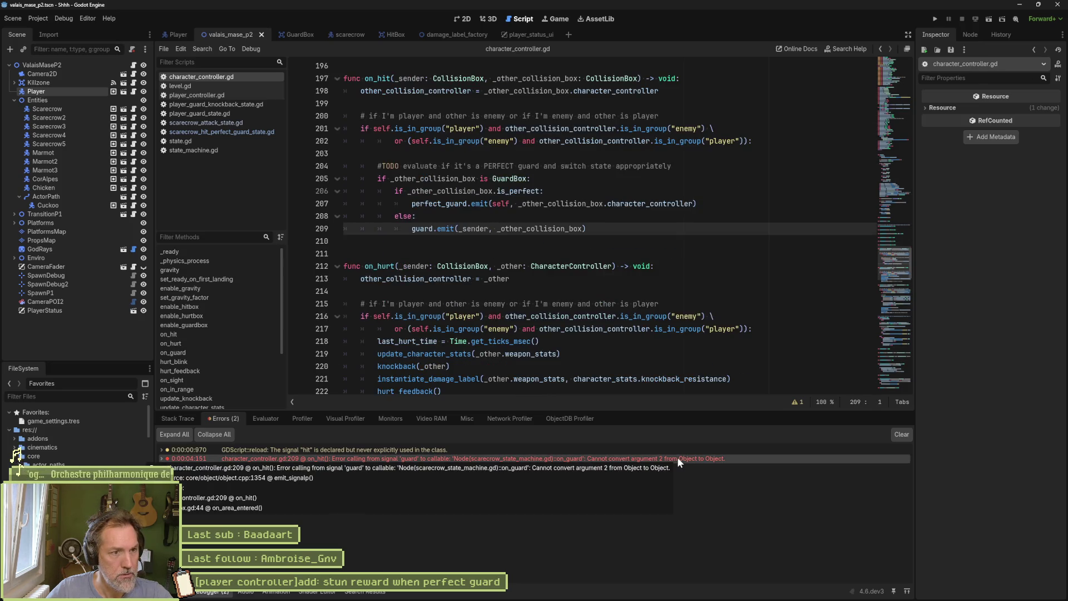
pyautogui.moveTo(664, 316)
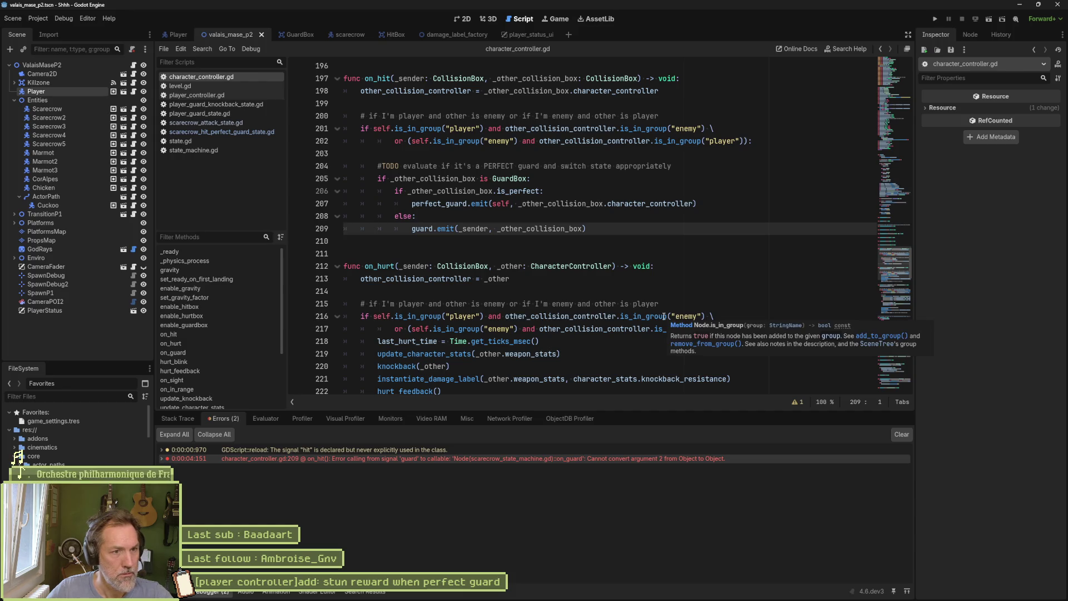
pyautogui.moveTo(424, 229)
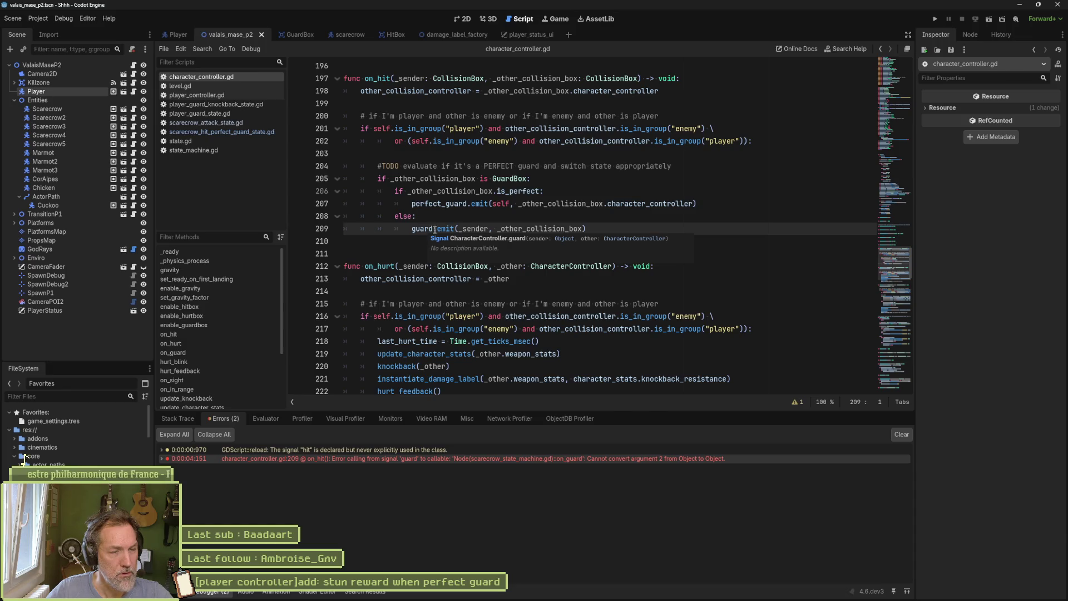
pyautogui.moveTo(478, 231)
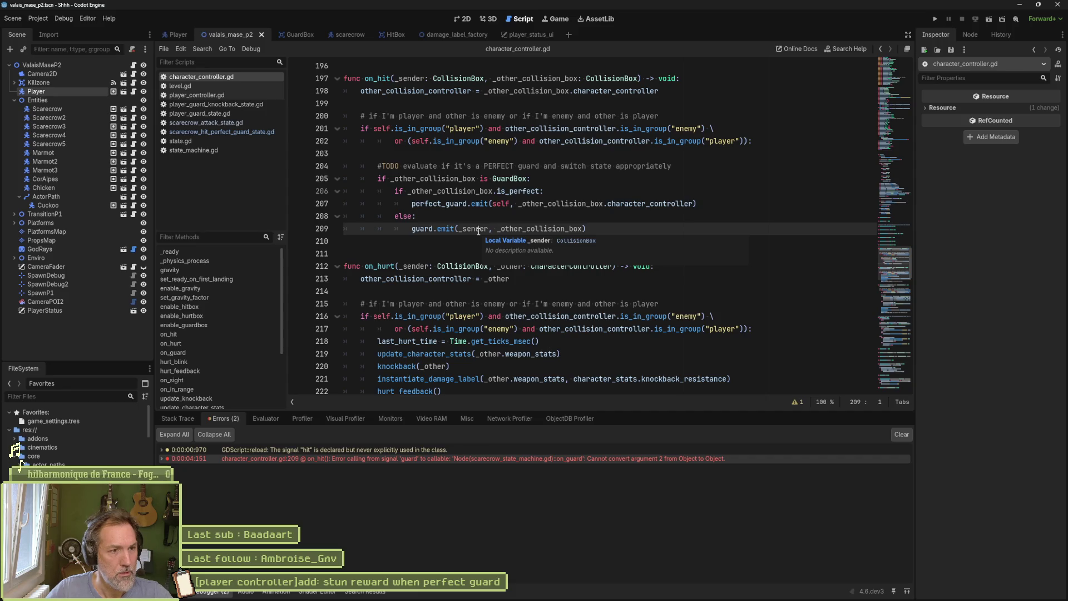
pyautogui.scroll(-2, 479, 231)
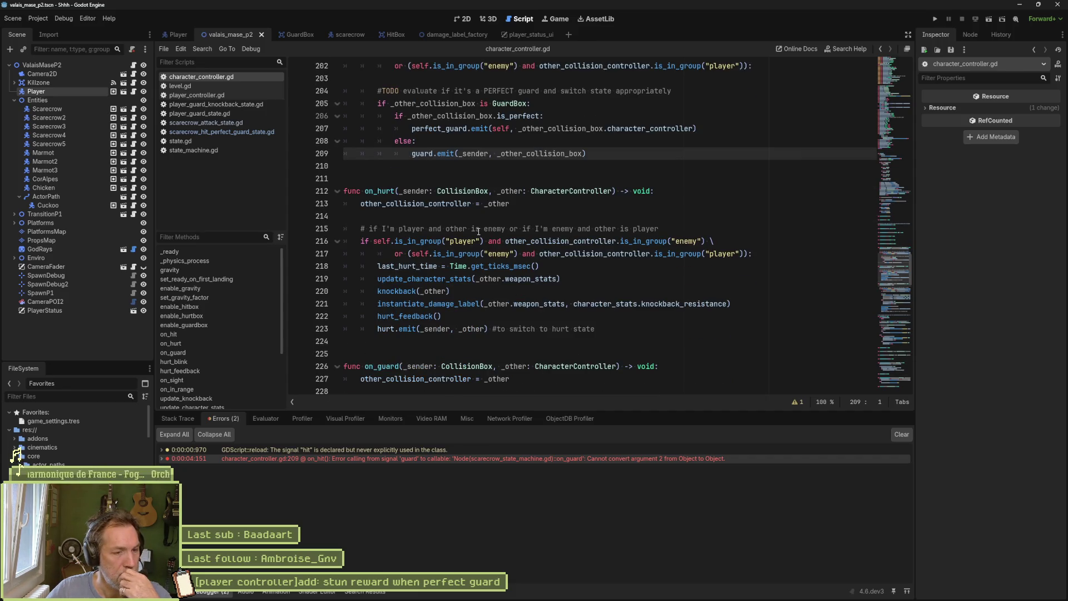
pyautogui.scroll(2, 412, 89)
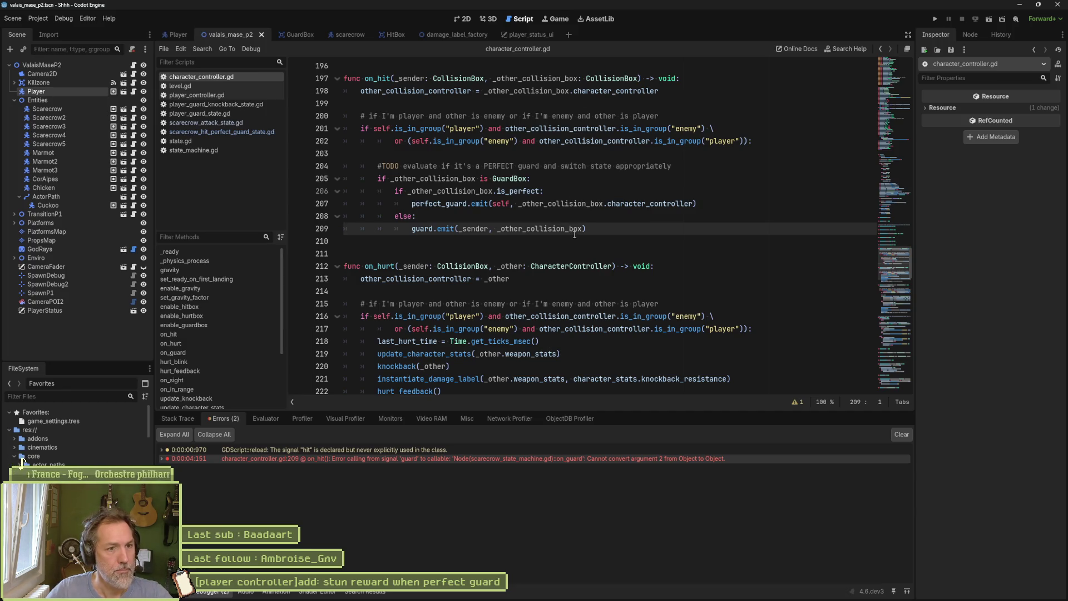
pyautogui.moveTo(583, 229)
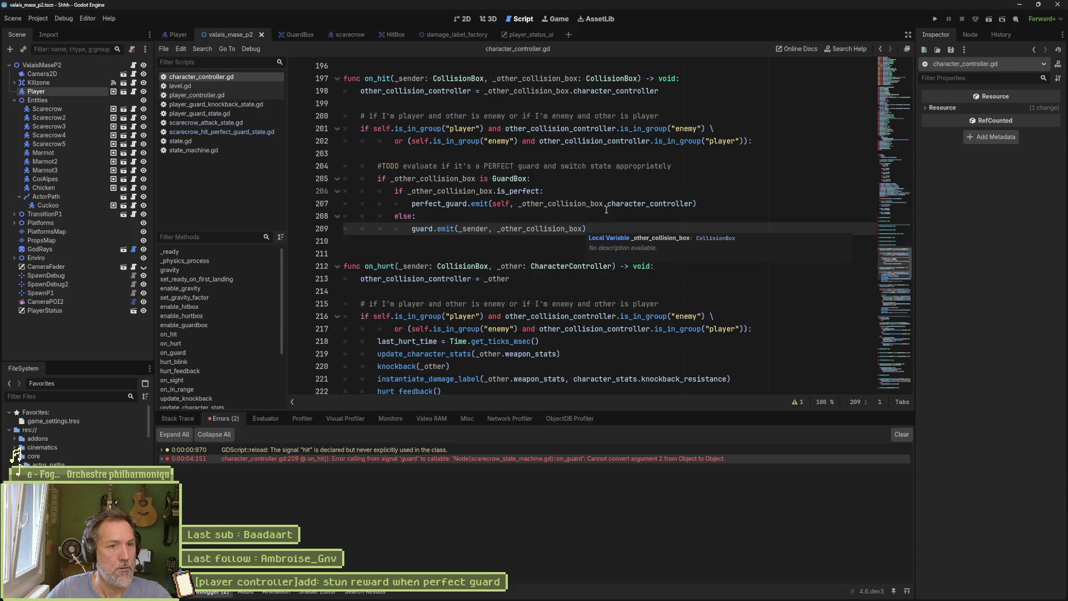
# Copy .character_controller from line 207 onto _other_collision_box on line 209, then rerun the scene
pyautogui.moveTo(605, 204); pyautogui.dragTo(694, 204)
pyautogui.hotkey('ctrl', 'c')
pyautogui.click(582, 228)
pyautogui.hotkey('ctrl', 'v')
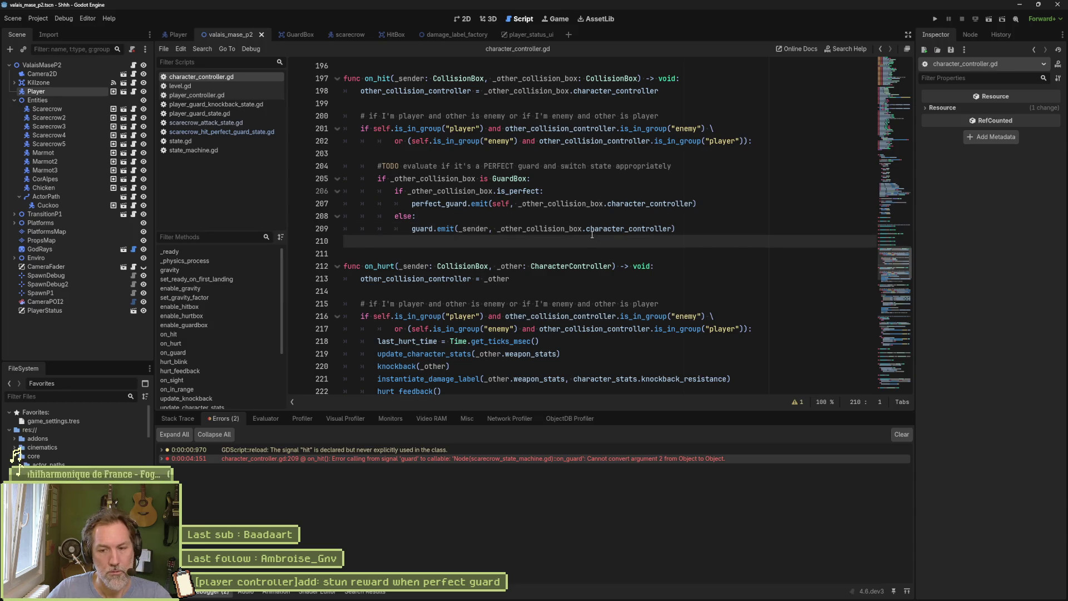
pyautogui.press('F6')
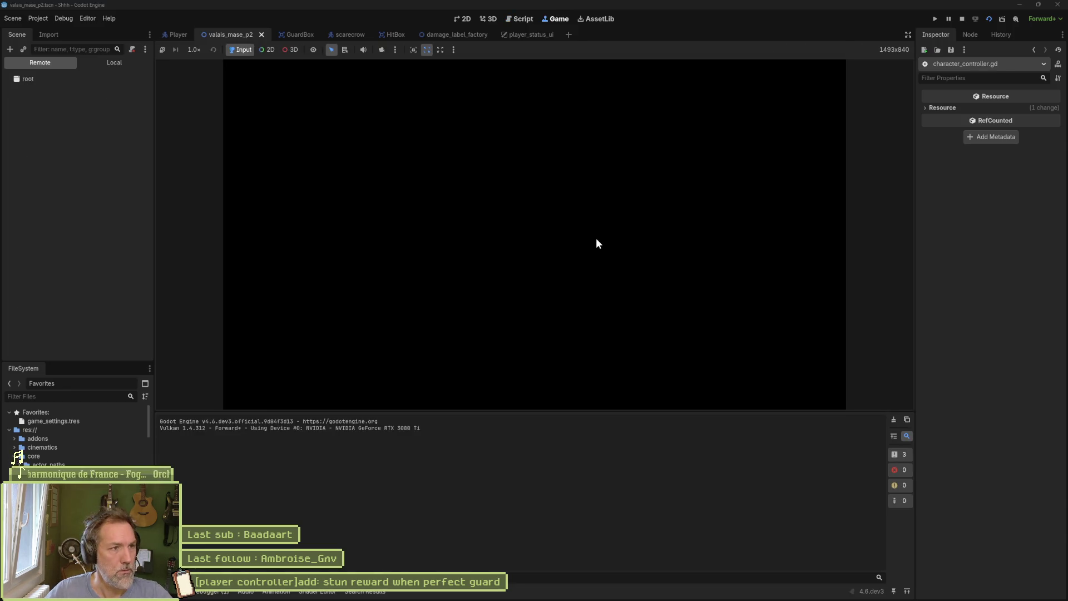
# Move the cat to guard a scarecrow's attack, then stop the test run with F8
pyautogui.press('Right')
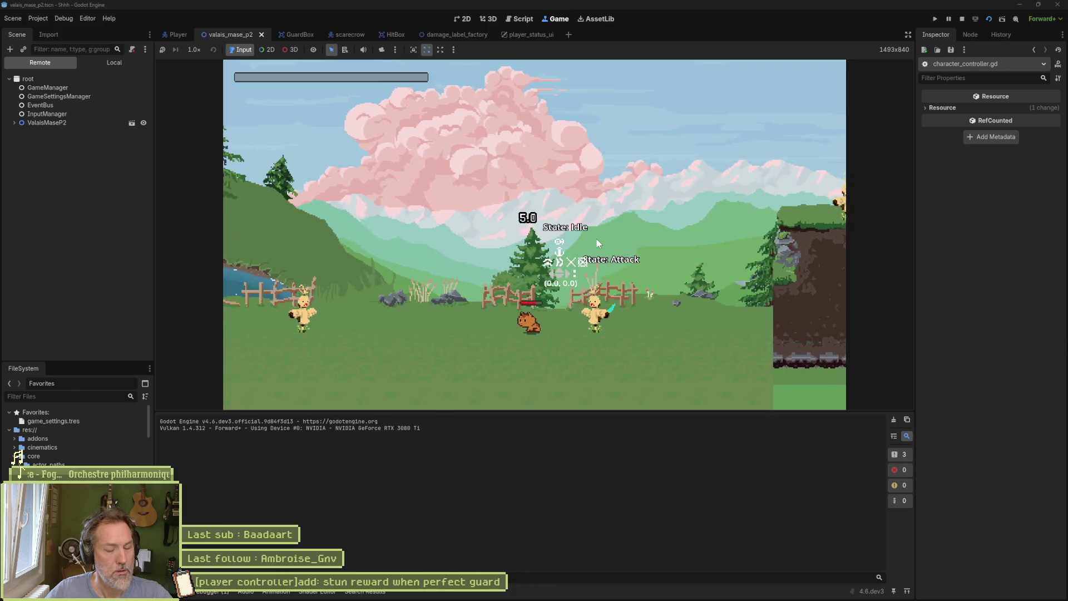
pyautogui.press('F8')
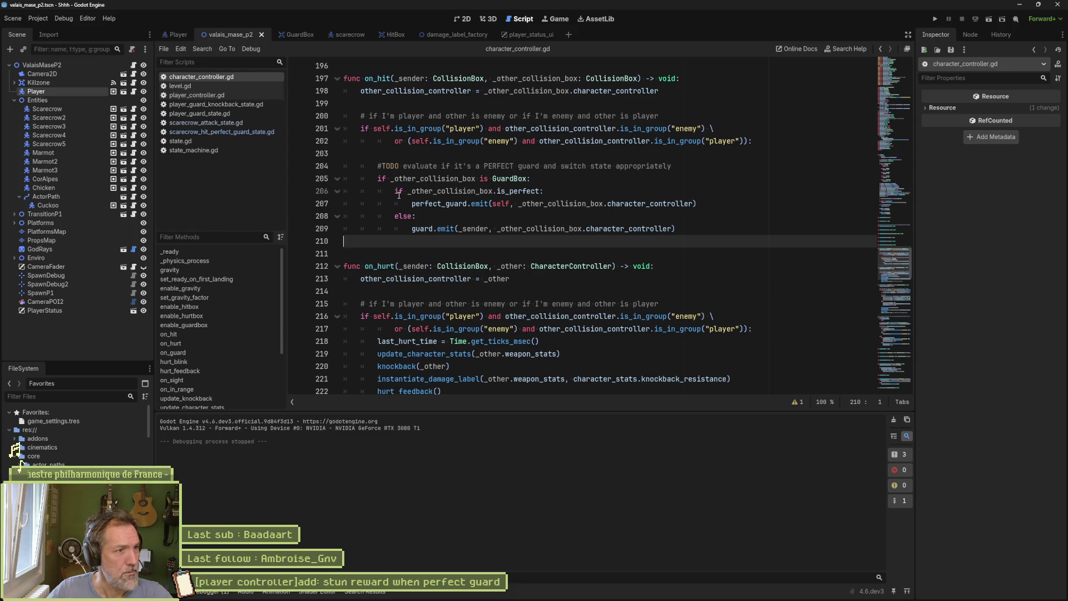
# Search files for 'guard_kno', cancel the search, and switch to the scarecrow scene tab
pyautogui.hotkey('alt', 'shift', 'o')
pyautogui.write('guard')
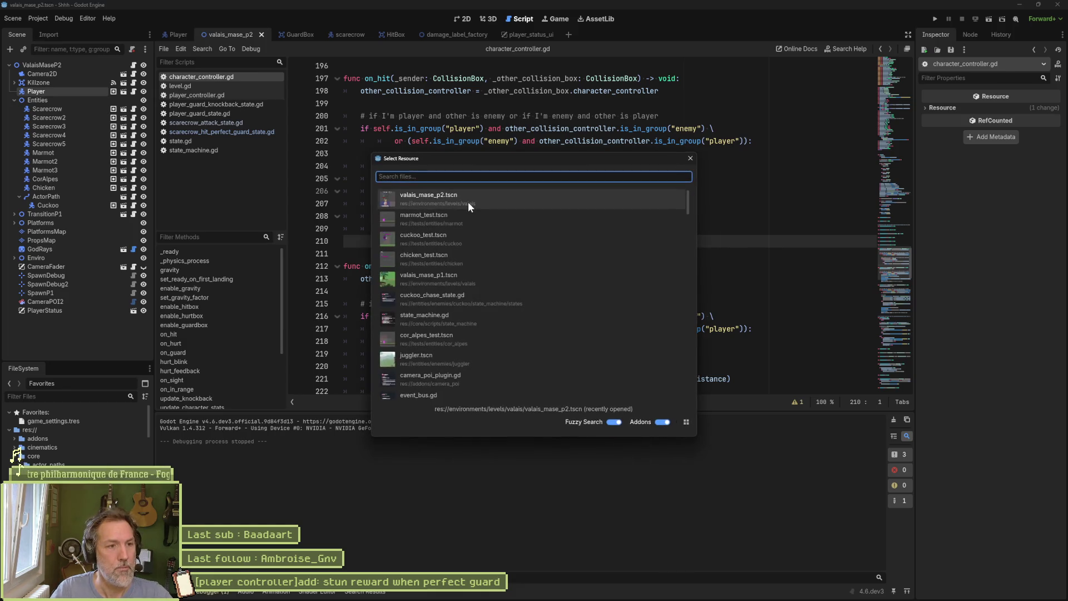
pyautogui.write('_kno')
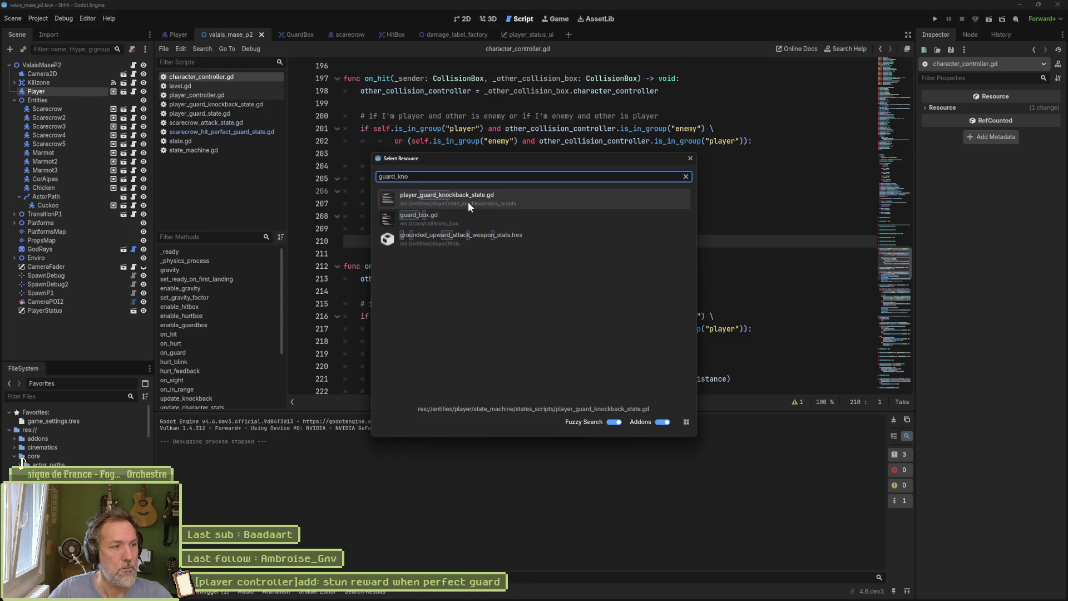
pyautogui.press('Escape')
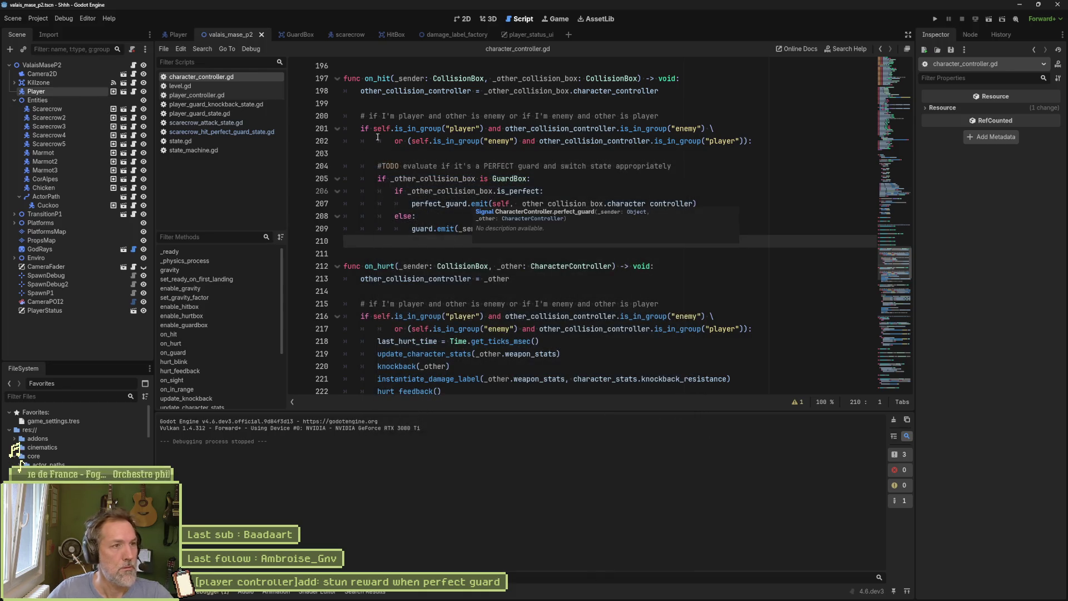
pyautogui.click(349, 35)
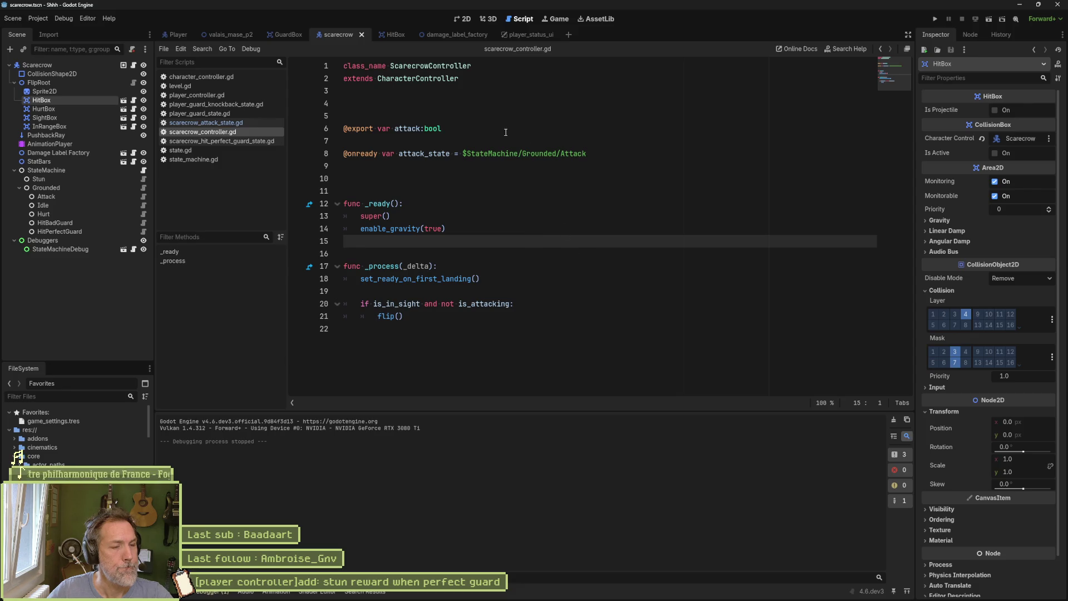
# Inspect the ScarecrowHitBadGuardState script and its ScarecrowGroundedState base class
pyautogui.click(142, 221)
pyautogui.doubleClick(383, 191)
pyautogui.doubleClick(389, 128)
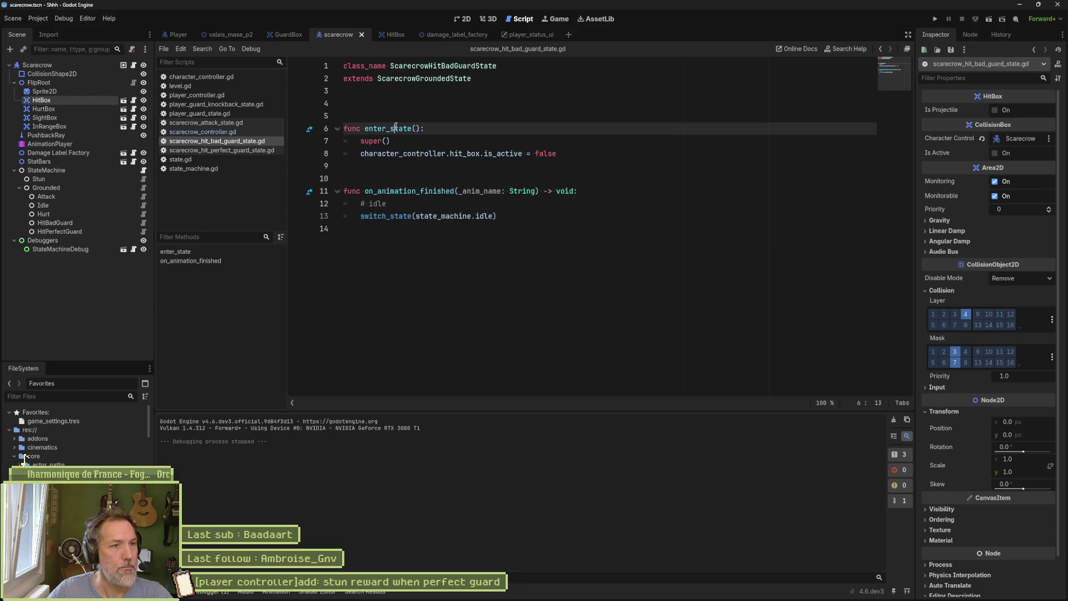
pyautogui.doubleClick(425, 78)
pyautogui.doubleClick(430, 67)
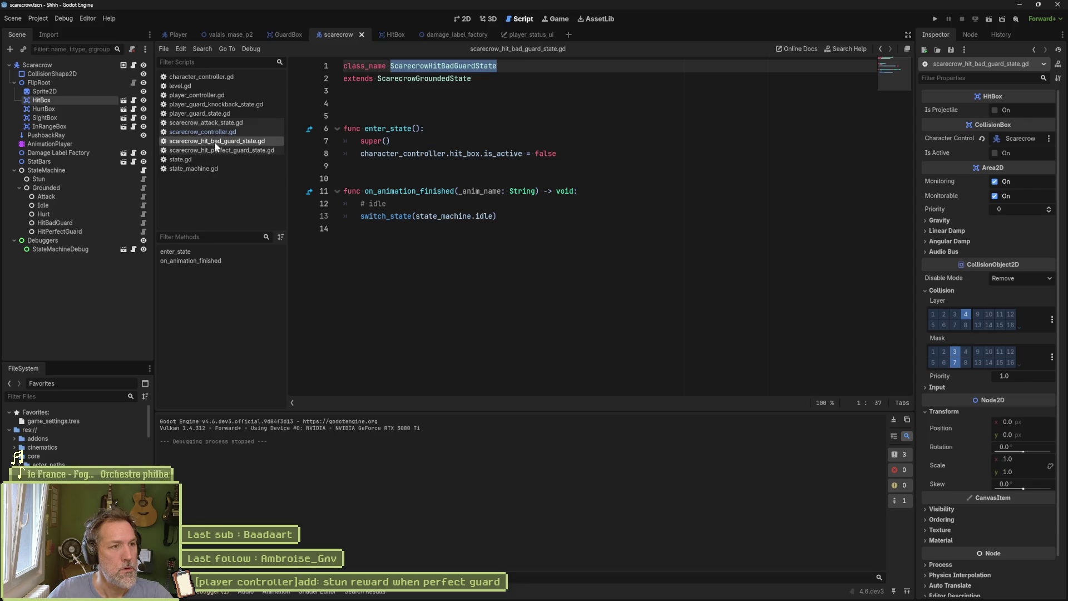
# Make line 28 of scarecrow_attack_state.gd switch to hit_bad_guard, save, and launch the game
pyautogui.click(237, 125)
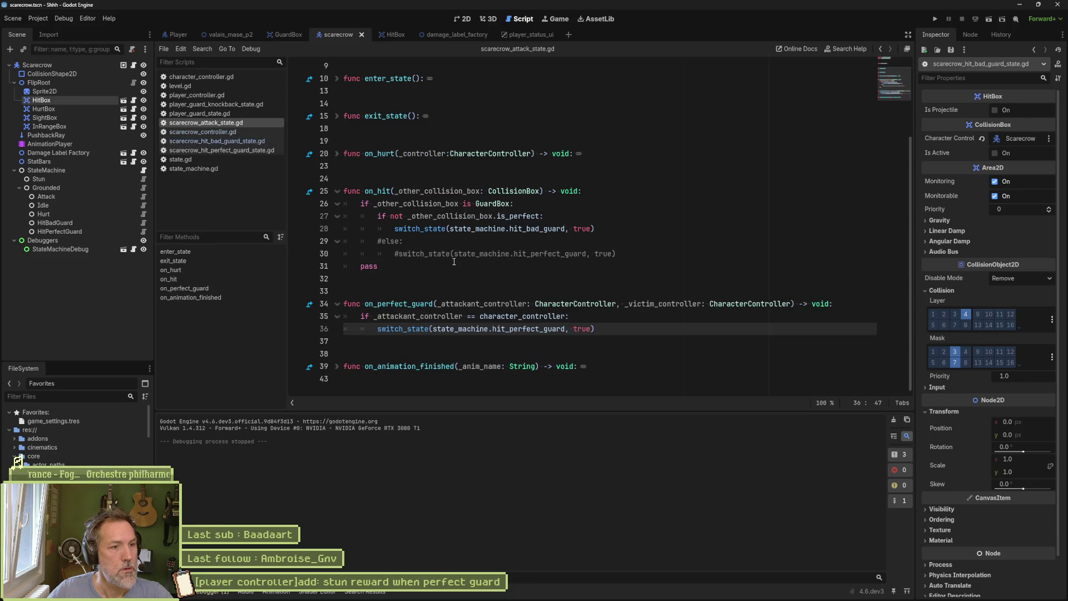
pyautogui.doubleClick(536, 229)
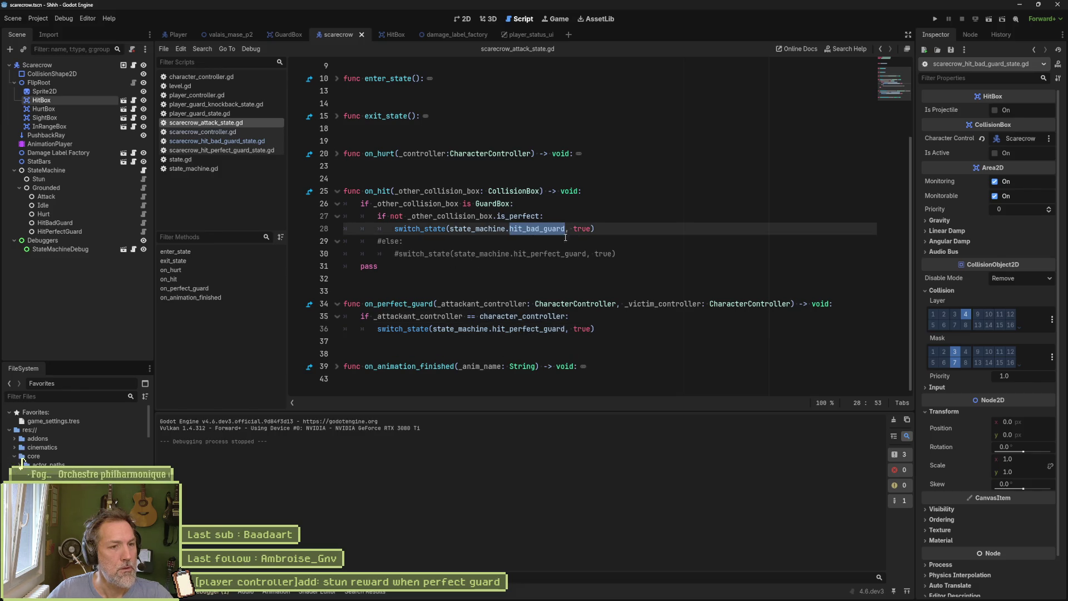
pyautogui.hotkey('ctrl', 'Left')
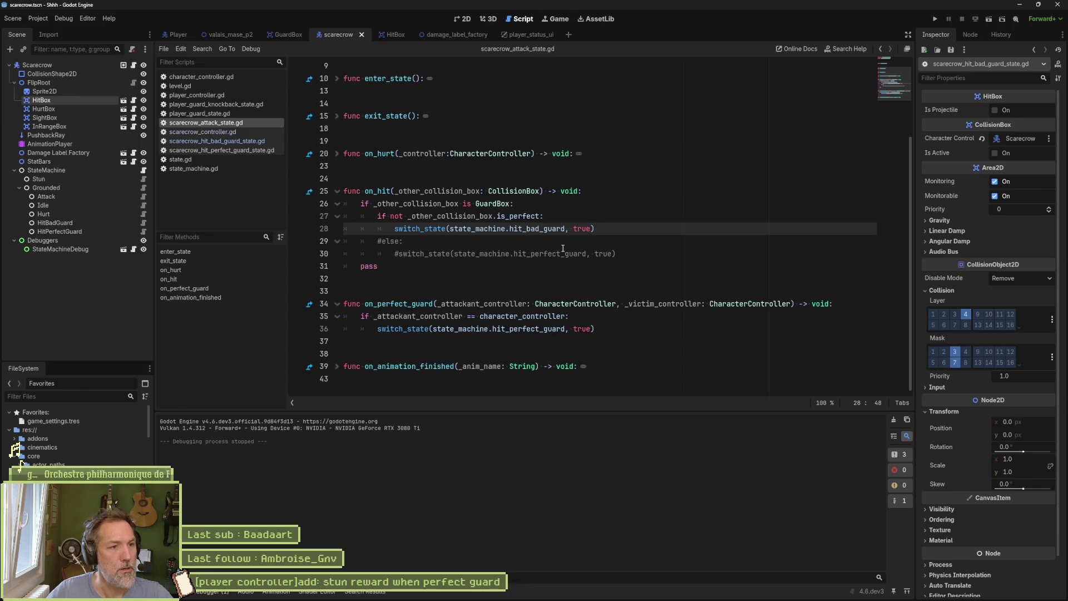
pyautogui.press('BackSpace')
pyautogui.press('BackSpace')
pyautogui.press('Delete')
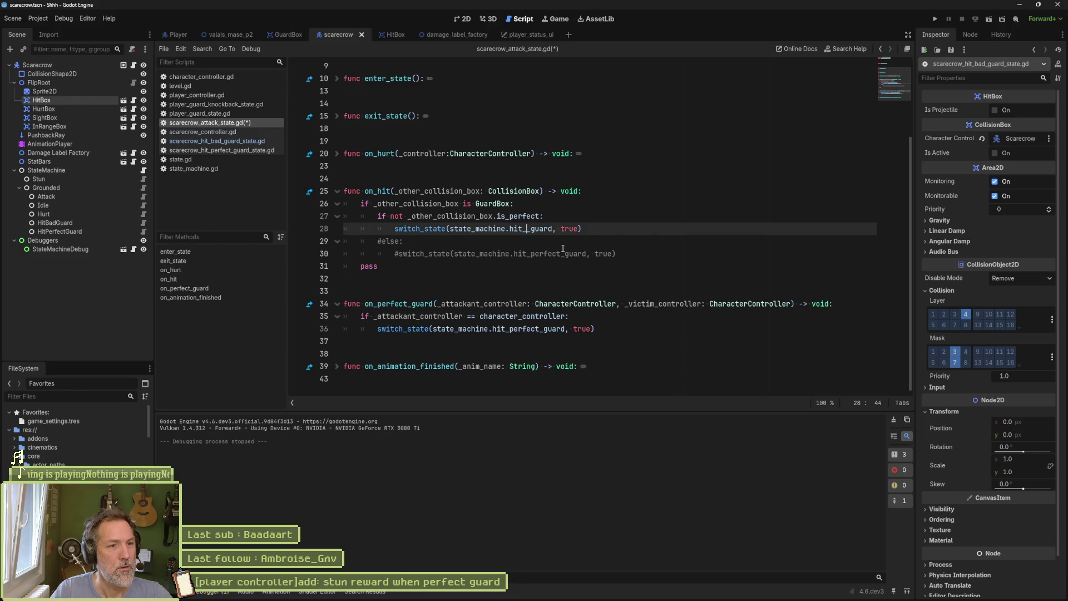
pyautogui.write('perfect')
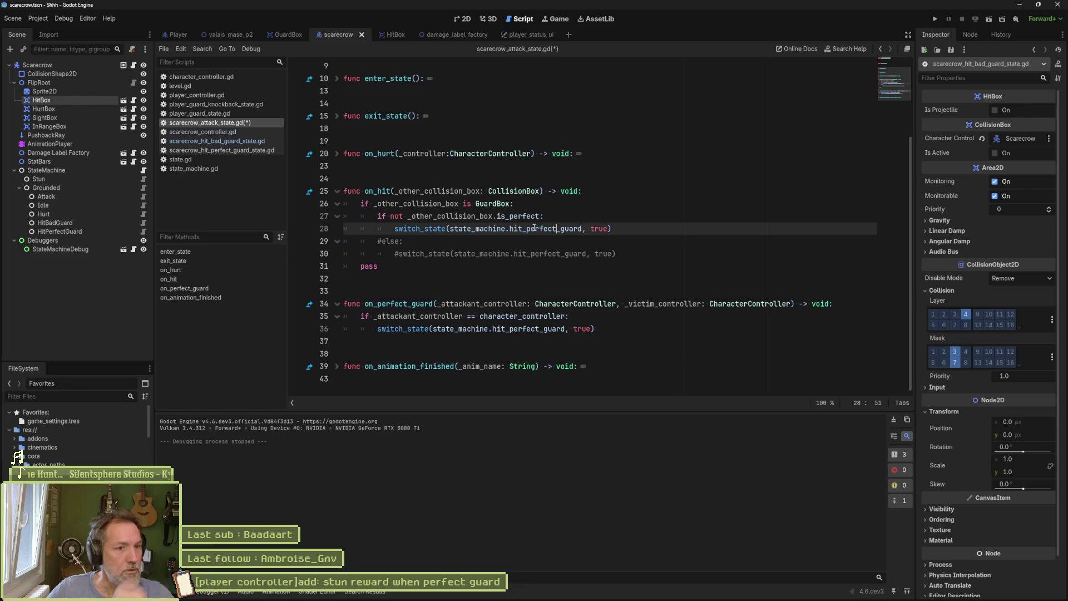
pyautogui.press('BackSpace')
pyautogui.press('BackSpace')
pyautogui.press('BackSpace')
pyautogui.write('bad')
pyautogui.hotkey('ctrl', 's')
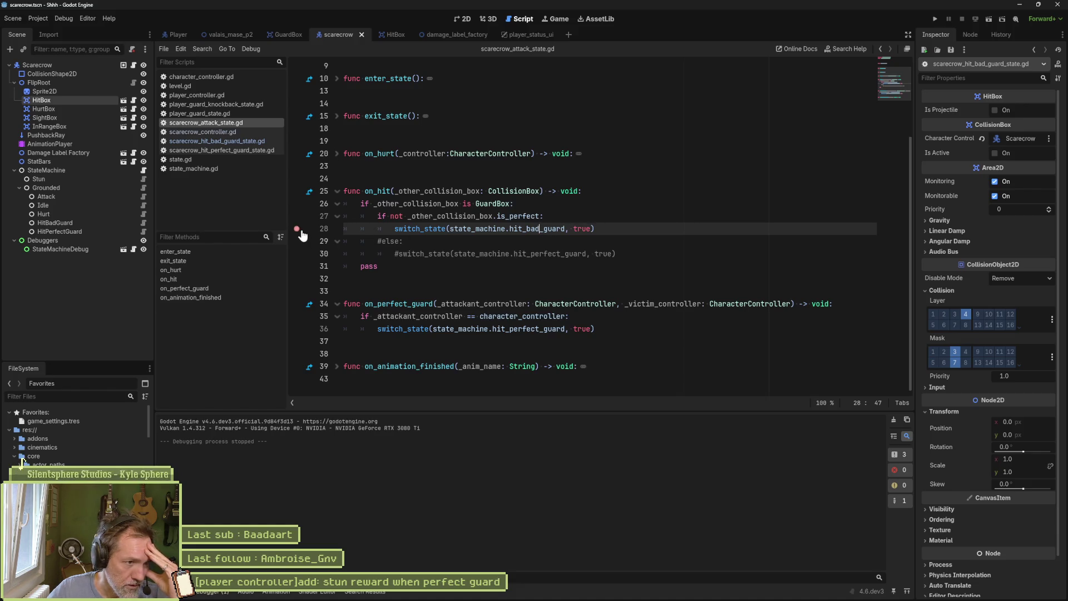
pyautogui.press('F5')
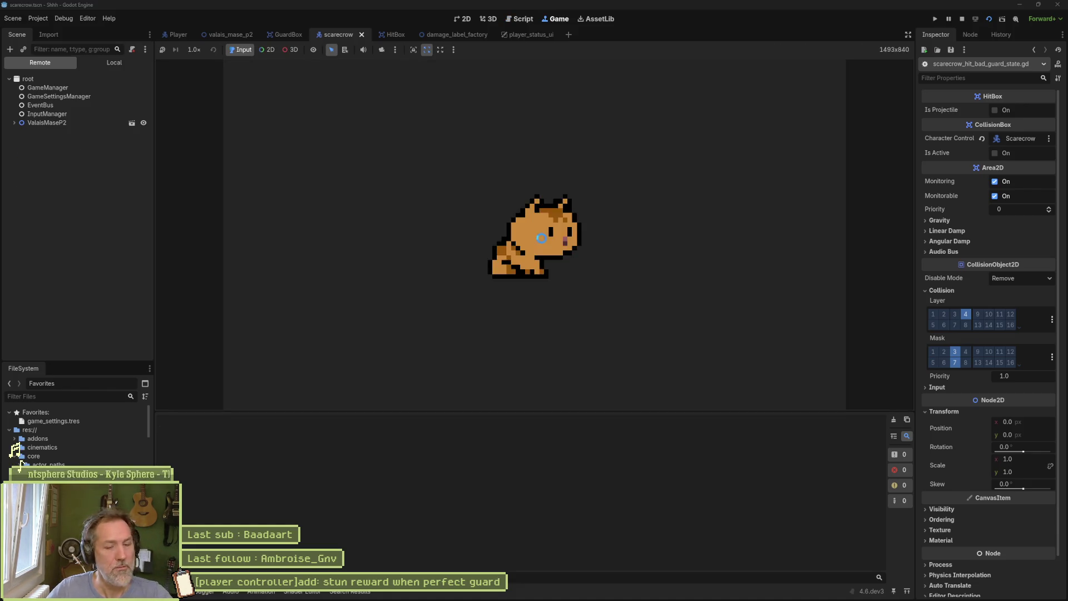
# Restart the game, guard a scarecrow attack so the cat takes 5.0 damage, then stop it
pyautogui.press('F5')
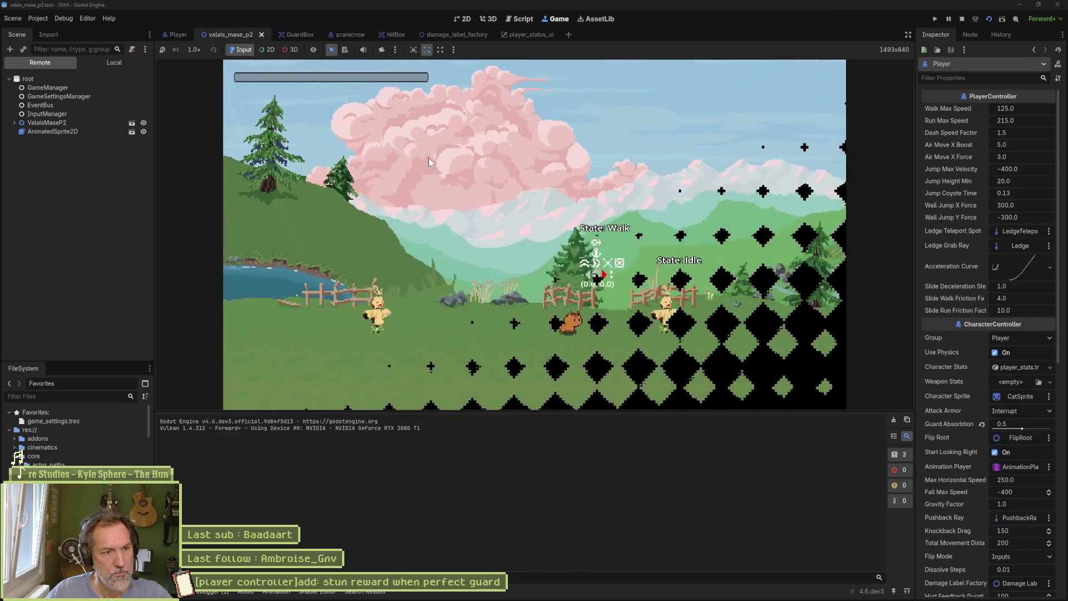
pyautogui.press('Right')
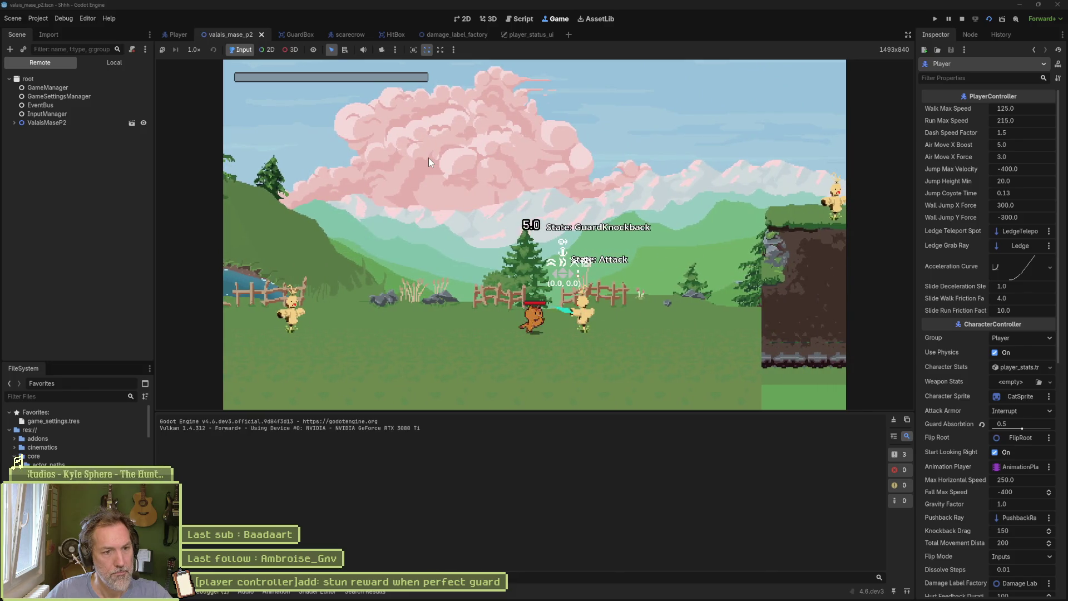
pyautogui.press('F8')
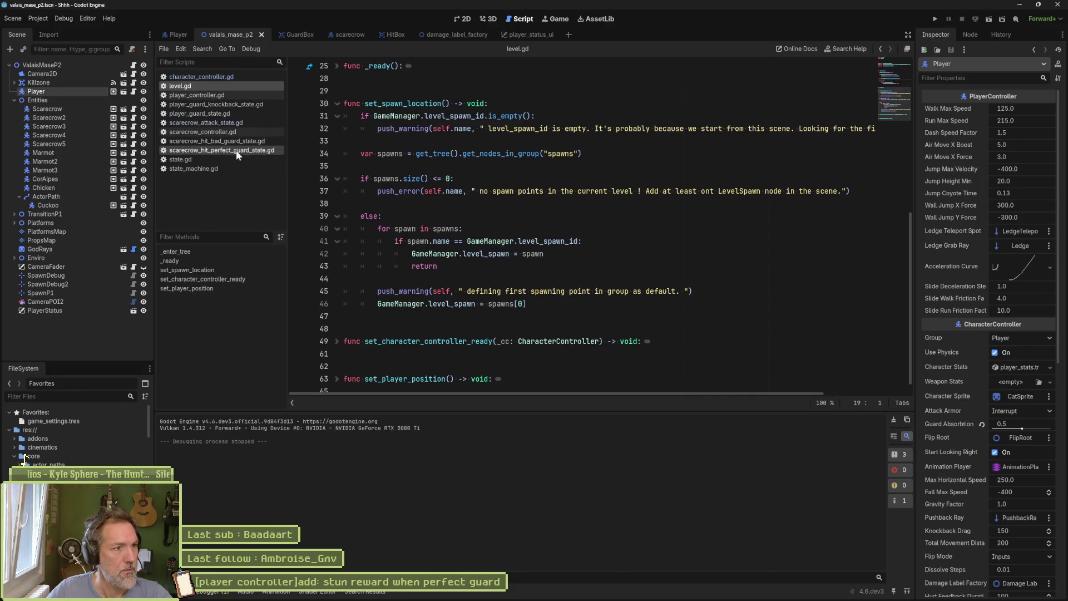
# Review scarecrow_attack_state.gd and state_machine.gd, then jump to on_hit in character_controller.gd
pyautogui.click(218, 121)
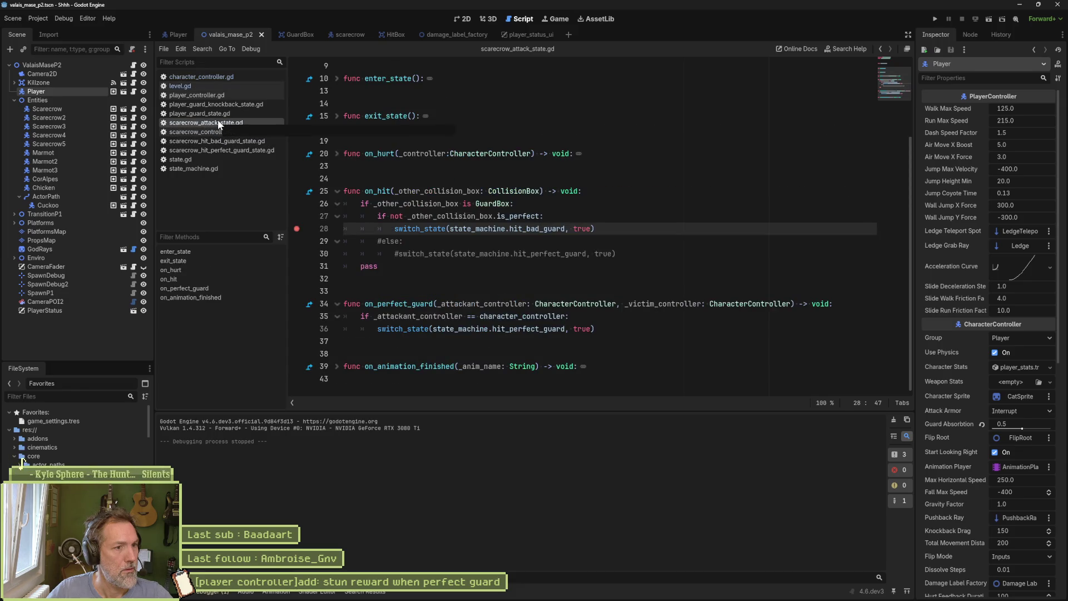
pyautogui.moveTo(390, 194)
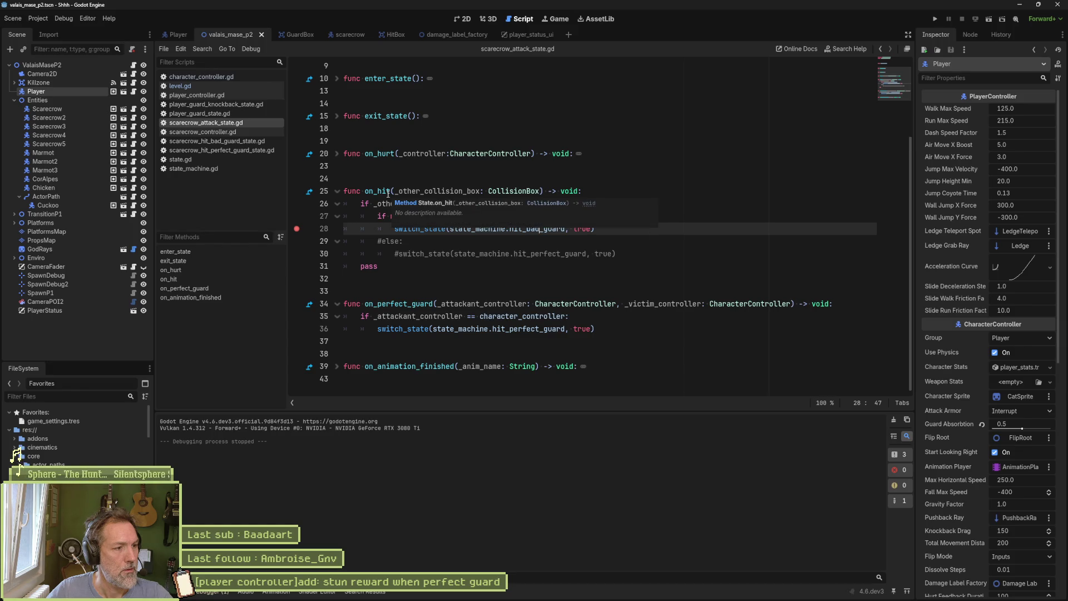
pyautogui.click(234, 169)
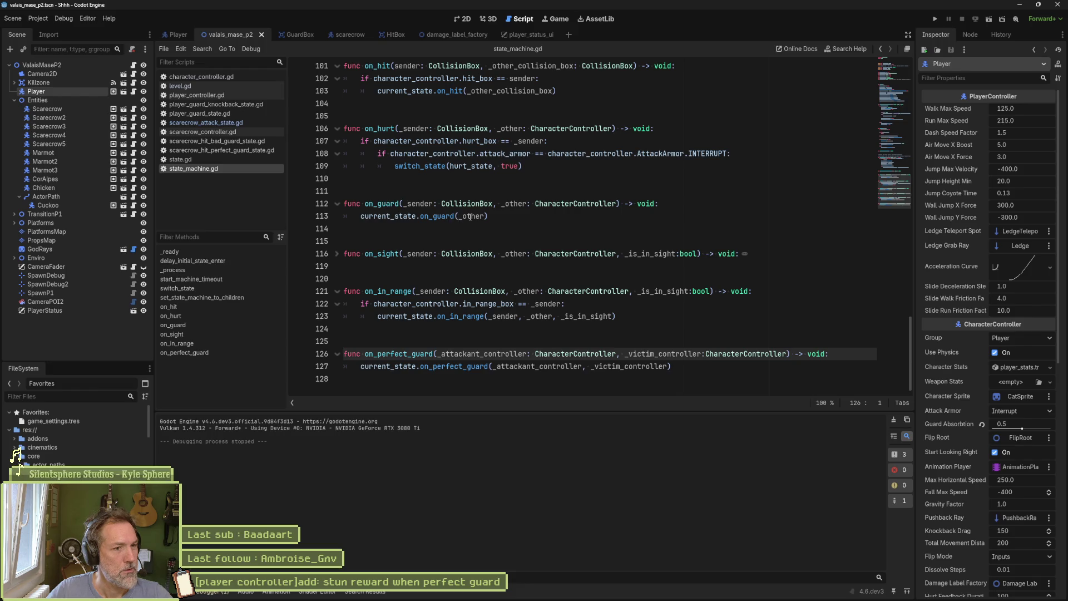
pyautogui.moveTo(470, 216)
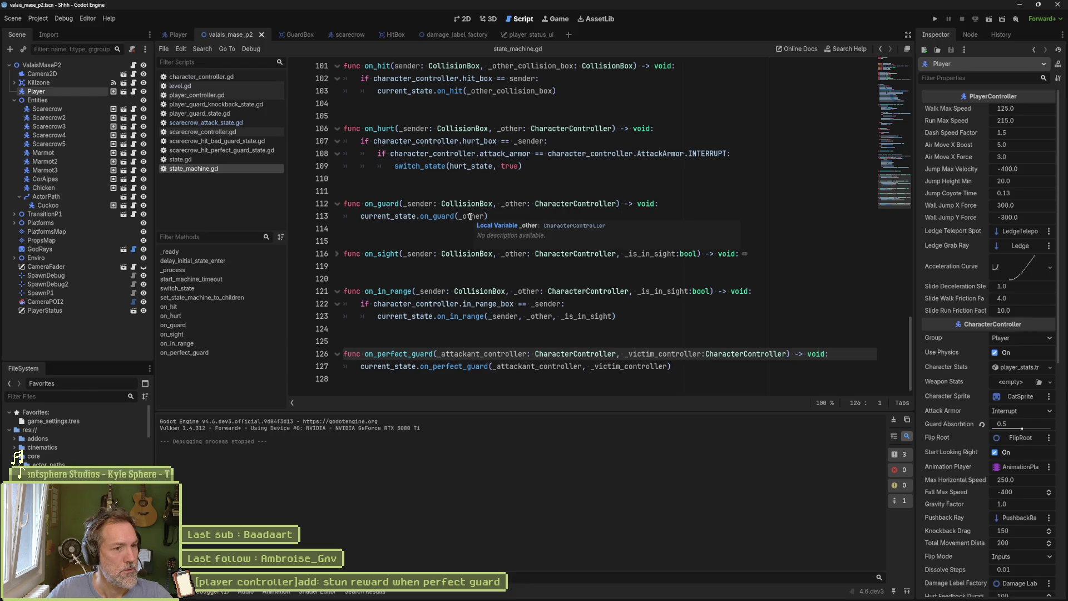
pyautogui.click(223, 78)
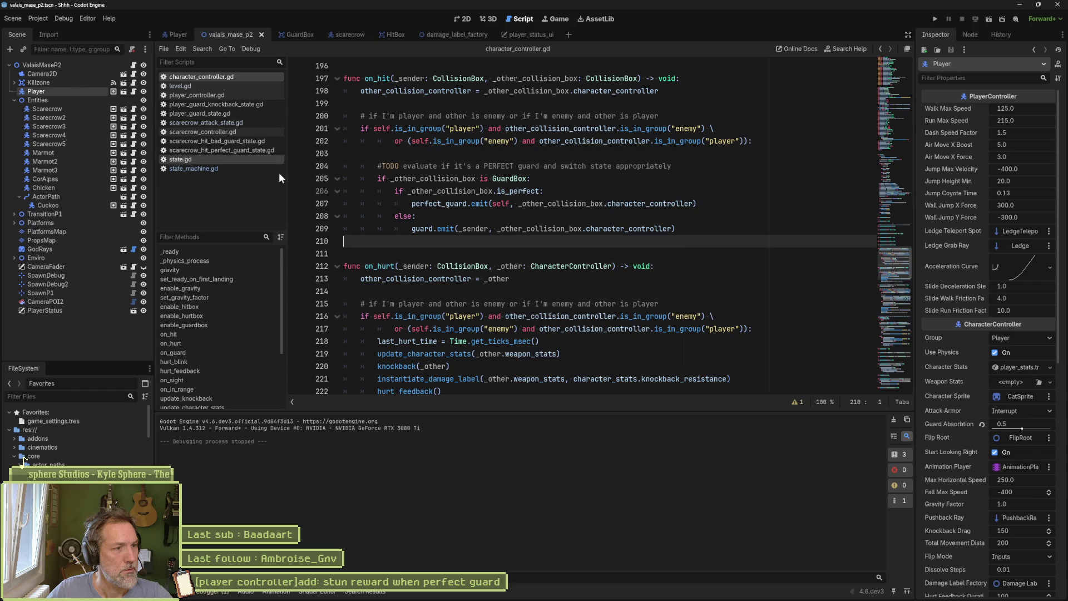
pyautogui.click(231, 337)
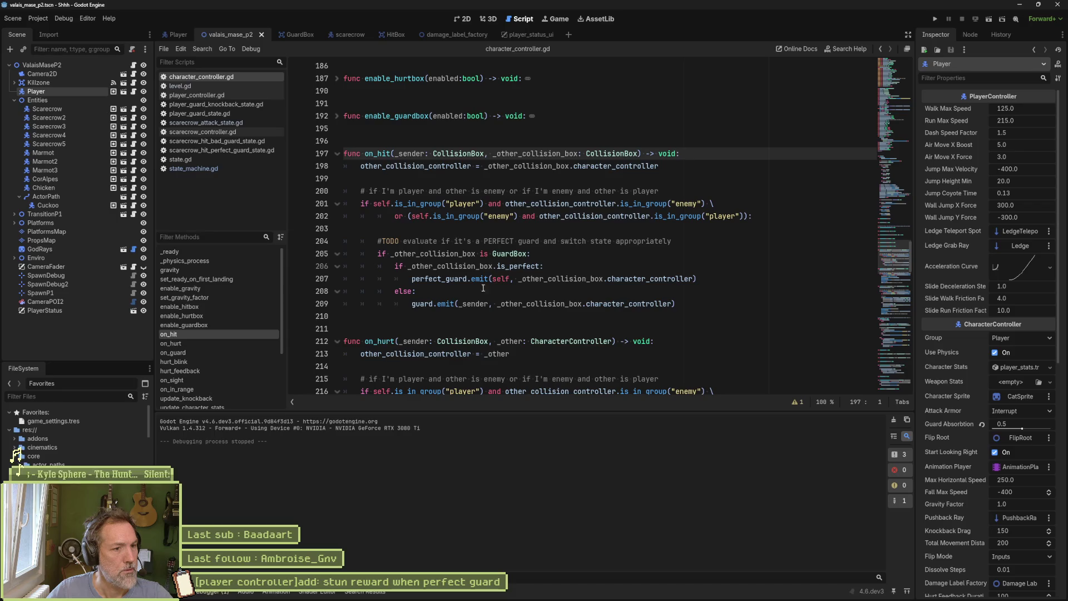
# Run the game until it breaks at line 209, then remove that breakpoint
pyautogui.press('F5')
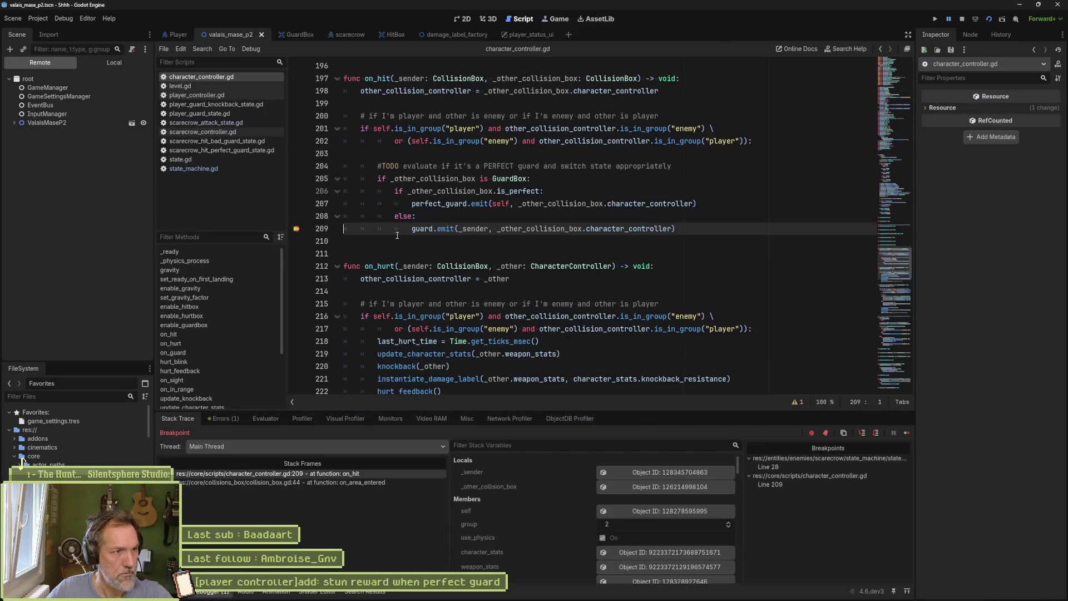
pyautogui.click(297, 228)
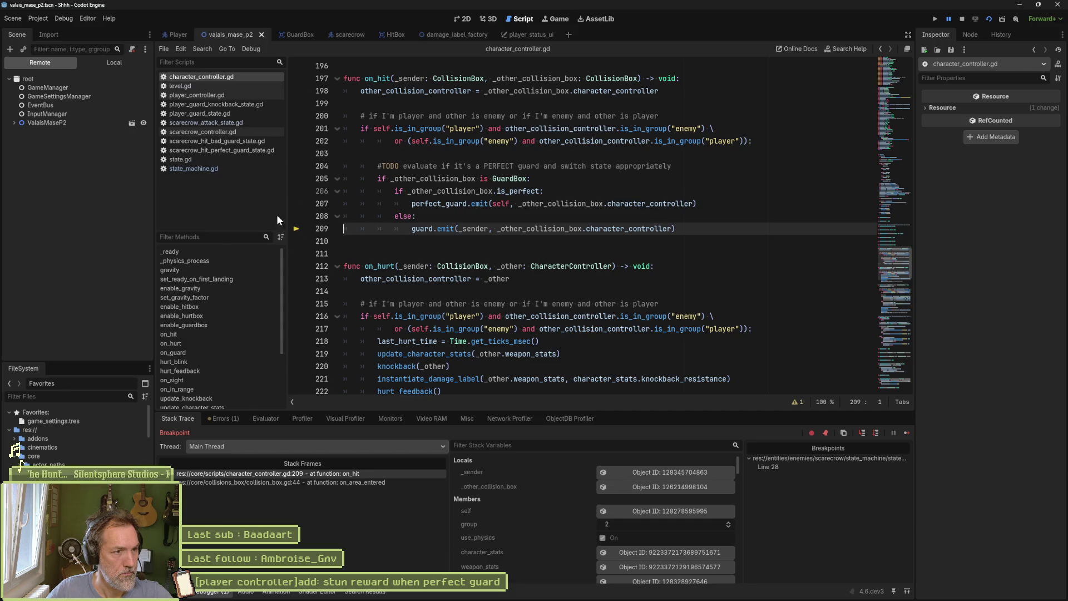
pyautogui.click(225, 168)
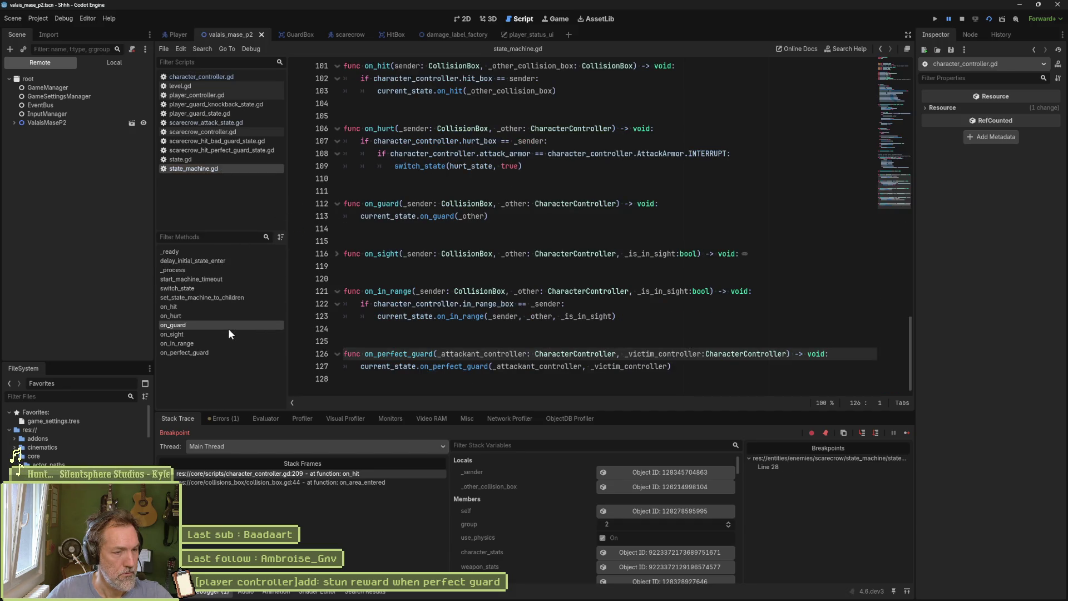
pyautogui.hotkey('alt', 'Left')
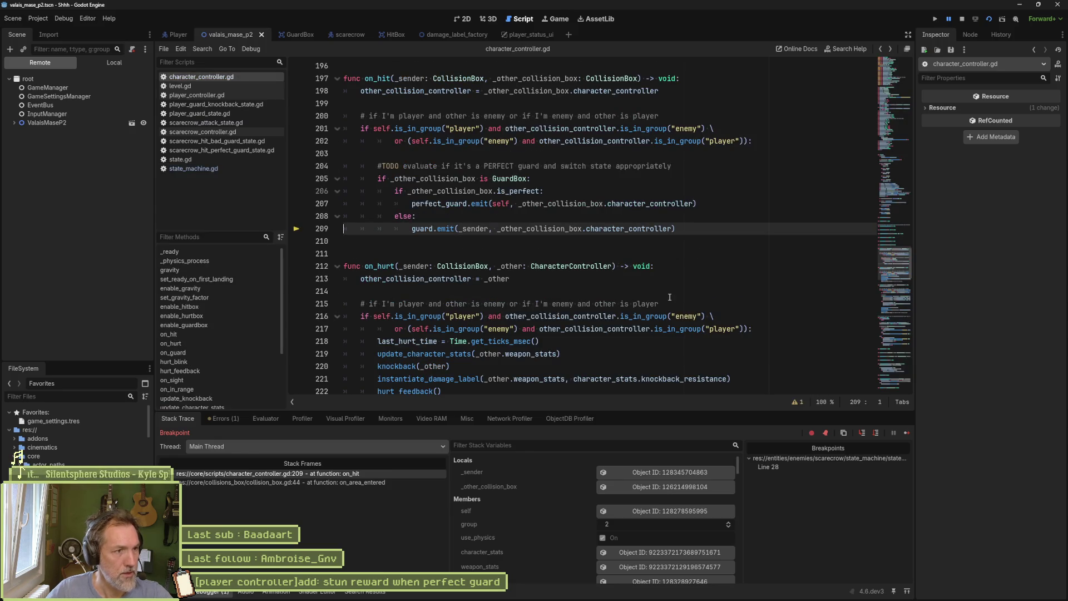
# Check state_machine.gd's on_guard function, then open scarecrow_attack_state.gd
pyautogui.click(191, 169)
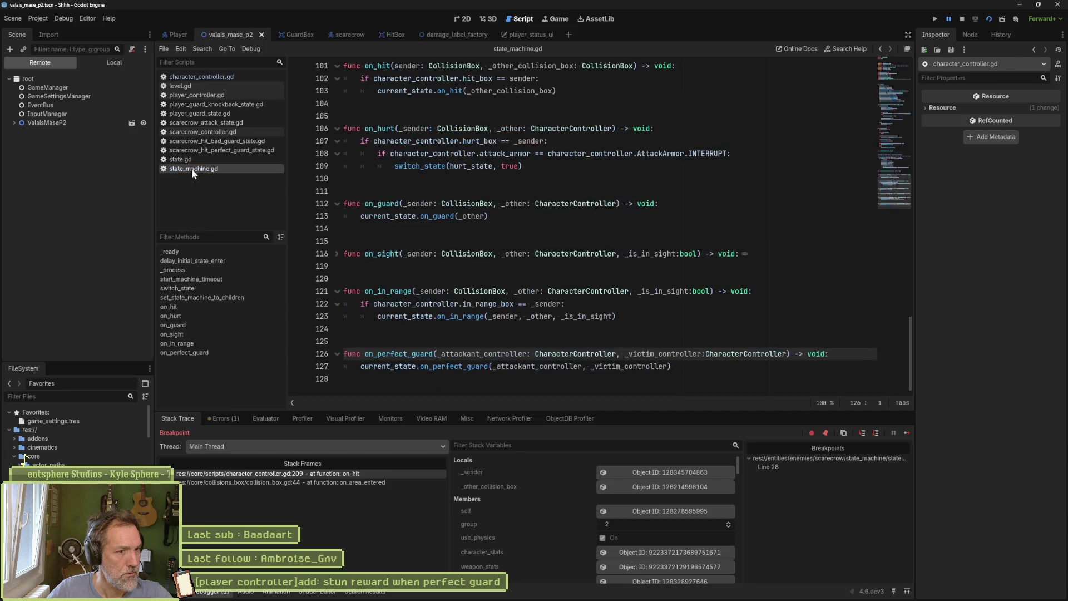
pyautogui.click(194, 325)
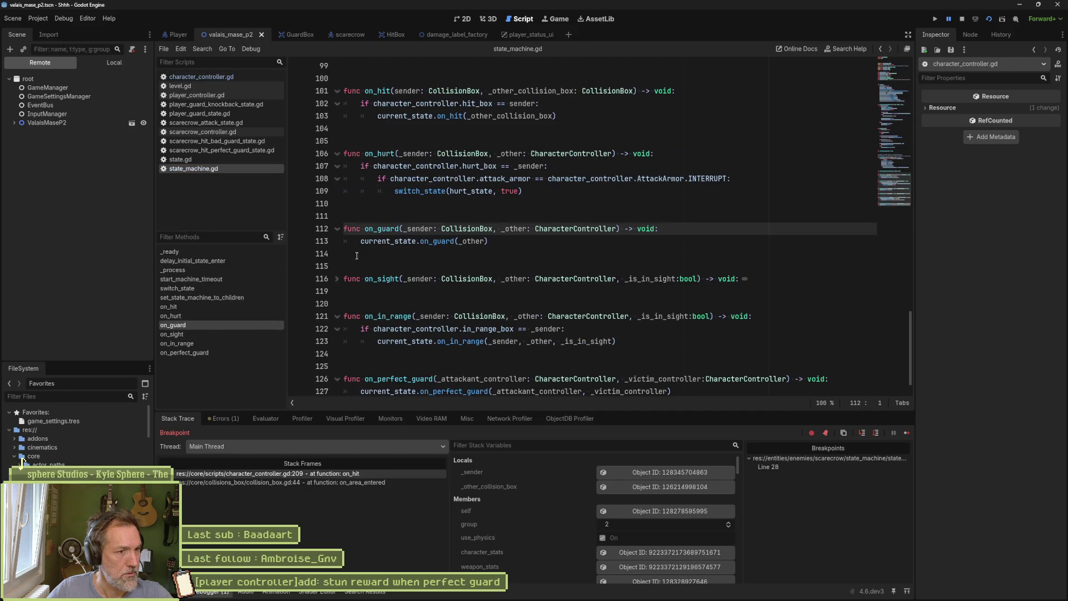
pyautogui.moveTo(420, 244)
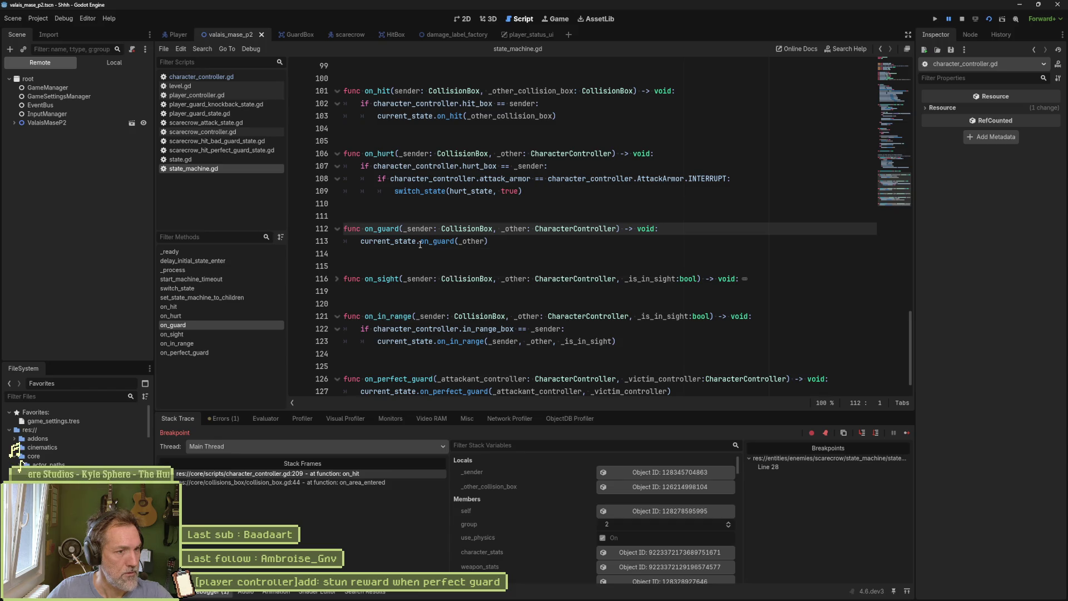
pyautogui.click(178, 122)
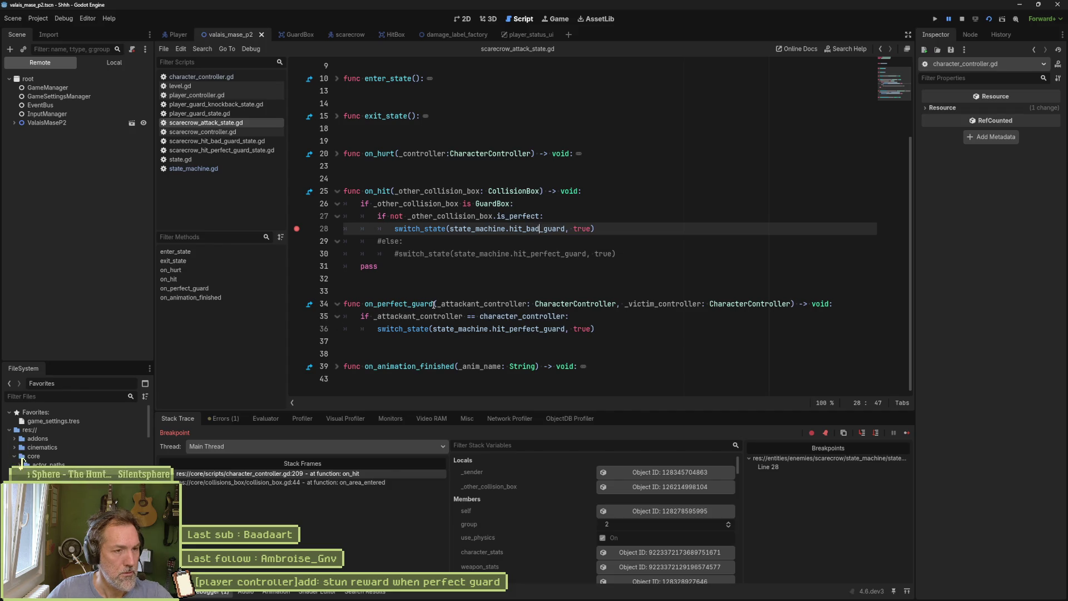
# Stop the debug session and remove the breakpoint on line 28
pyautogui.scroll(3, 431, 302)
pyautogui.moveTo(431, 302)
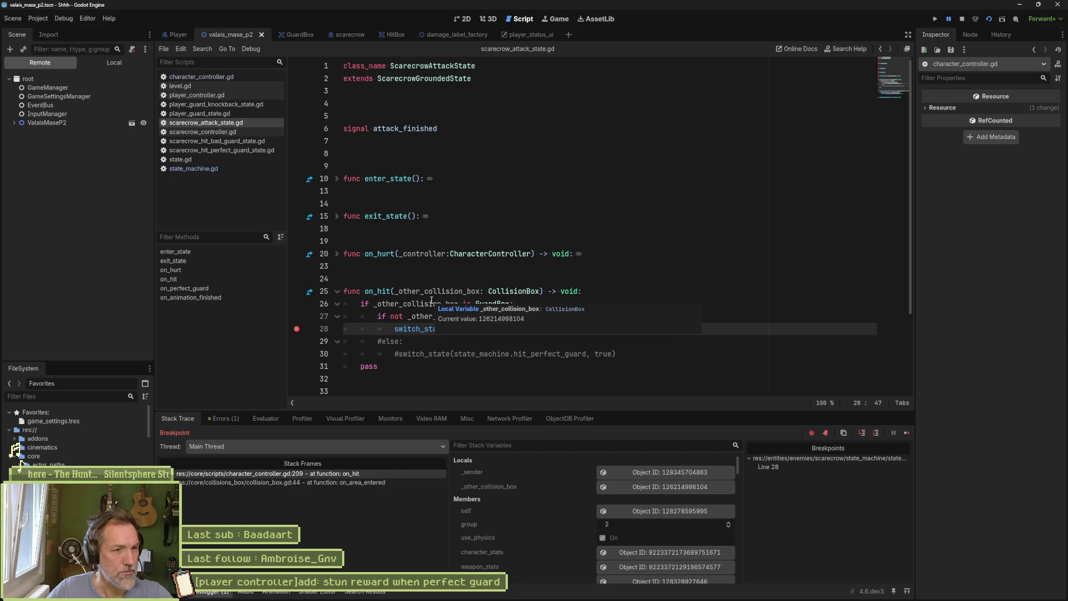
pyautogui.click(962, 19)
pyautogui.scroll(-2, 316, 255)
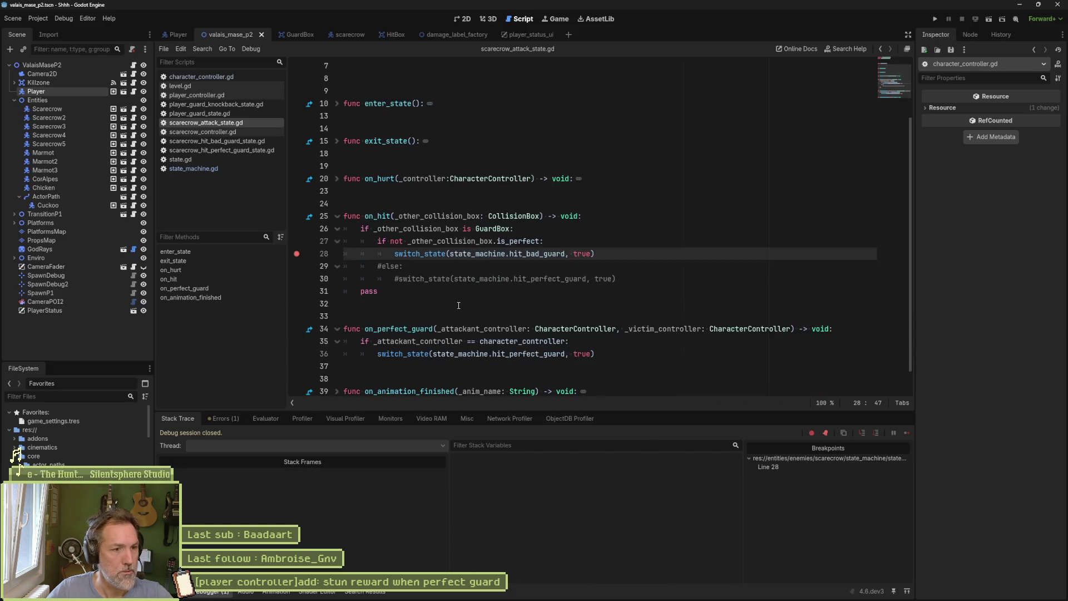
pyautogui.click(316, 256)
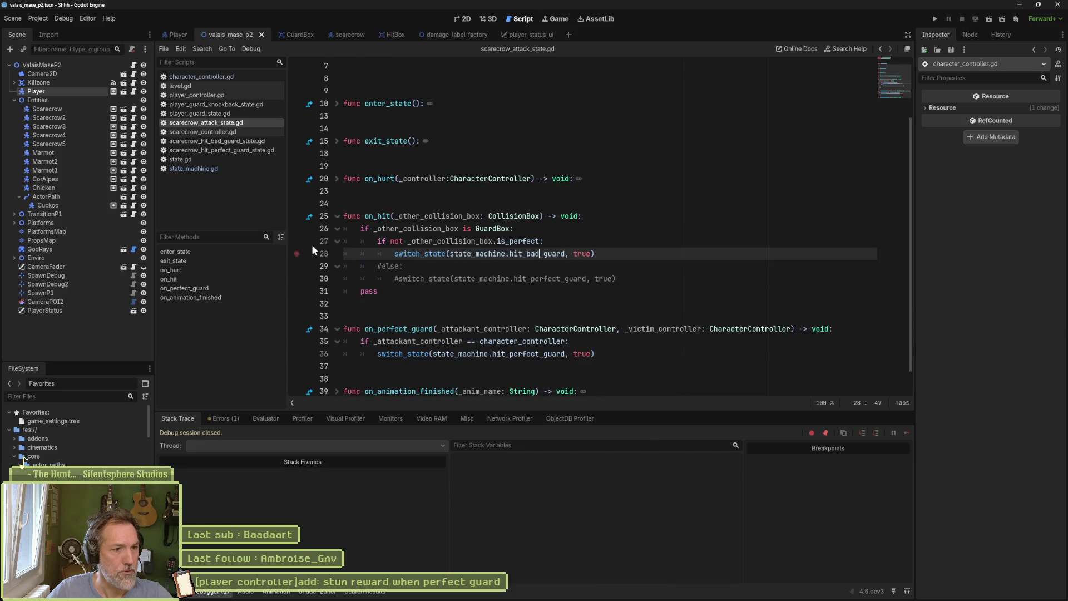
# Add on_guard(_other: CharacterController) -> void switching to hit_bad_guard, and save scarecrow_attack_state.gd
pyautogui.click(384, 302)
pyautogui.press('Return')
pyautogui.press('Return')
pyautogui.press('Return')
pyautogui.press('Up')
pyautogui.write('func on')
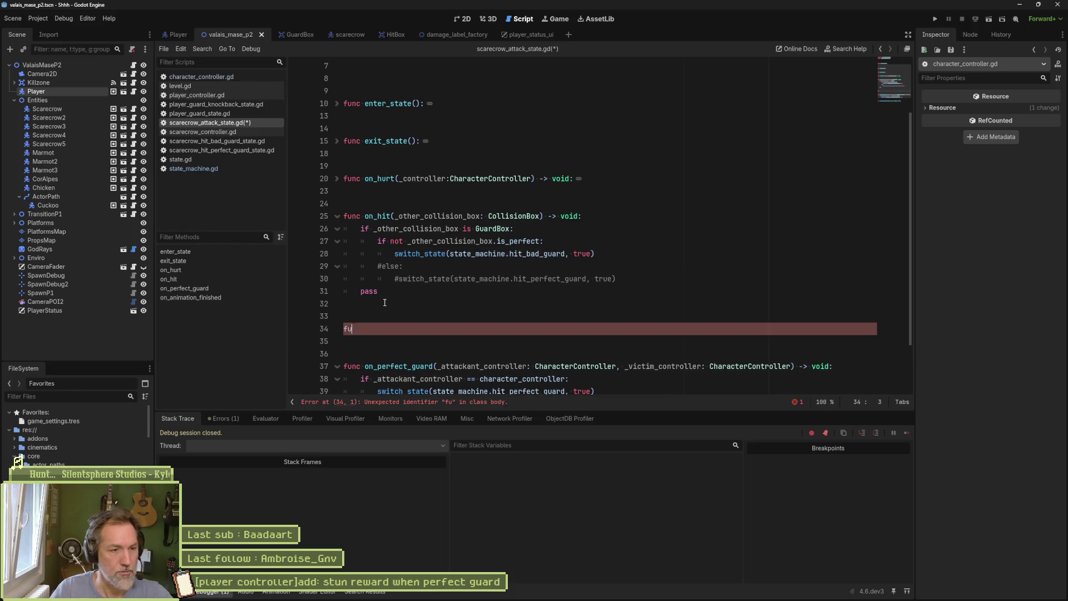
pyautogui.write('_guard(_other: CharacterController) -> void:')
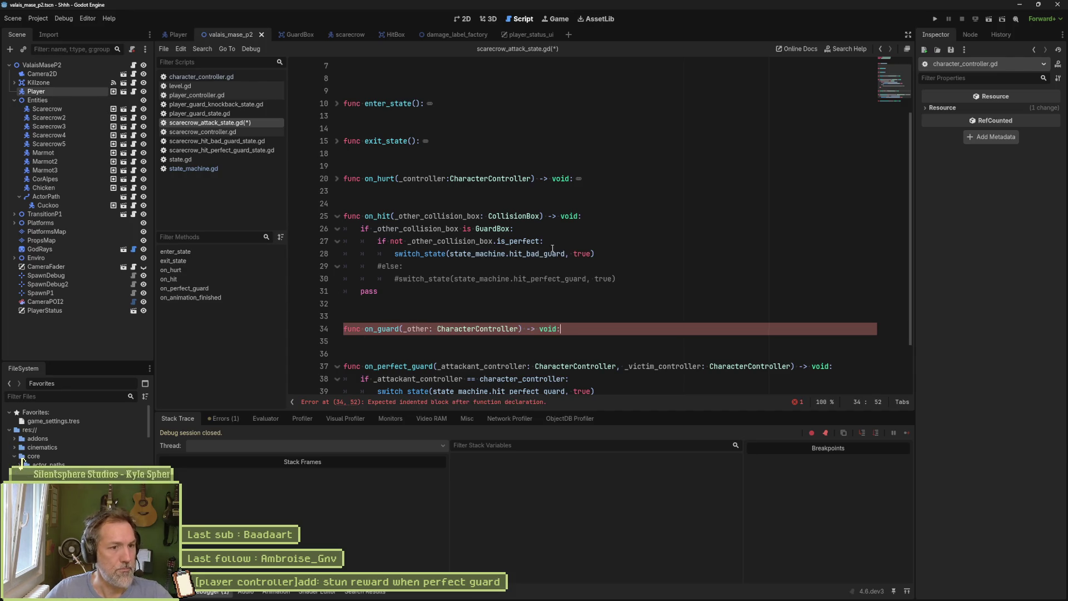
pyautogui.moveTo(602, 252); pyautogui.dragTo(611, 243)
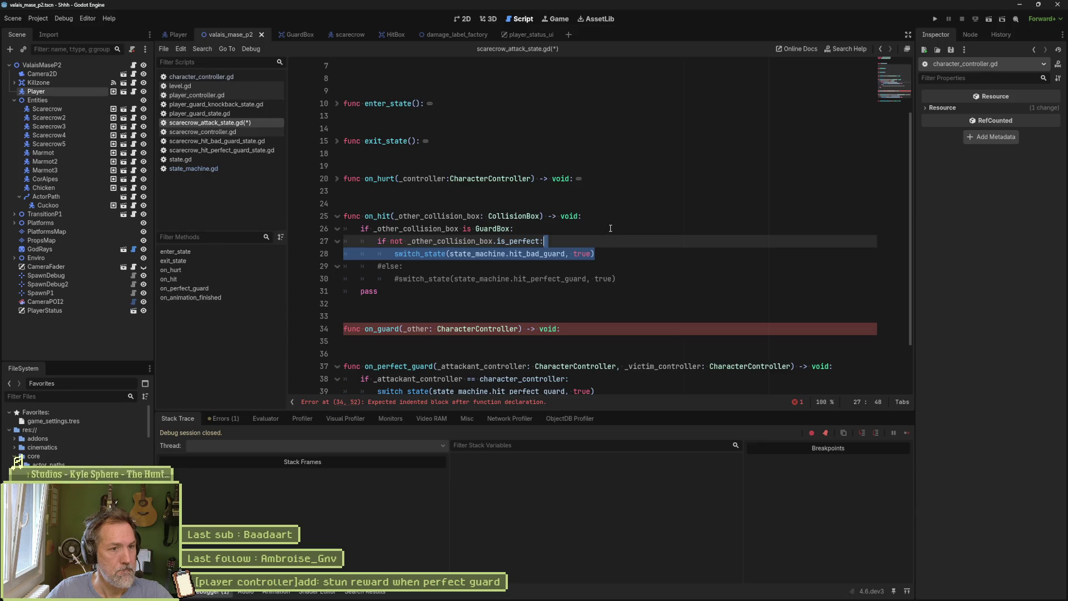
pyautogui.click(561, 339)
pyautogui.write('switch_state(state_machine.hit_bad_guard, true)')
pyautogui.hotkey('shift', 'Tab')
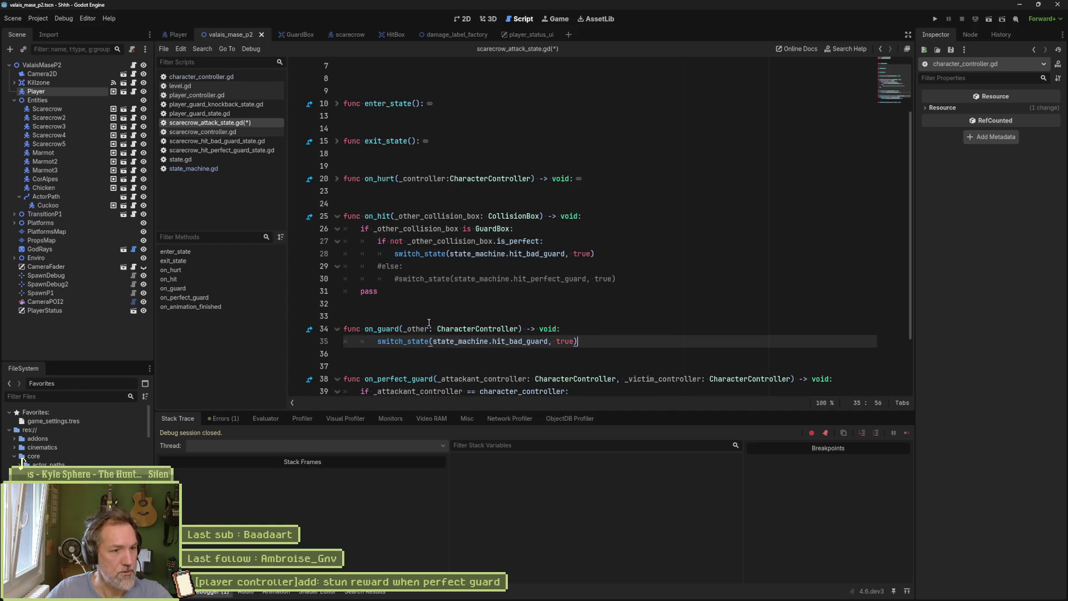
pyautogui.hotkey('ctrl', 's')
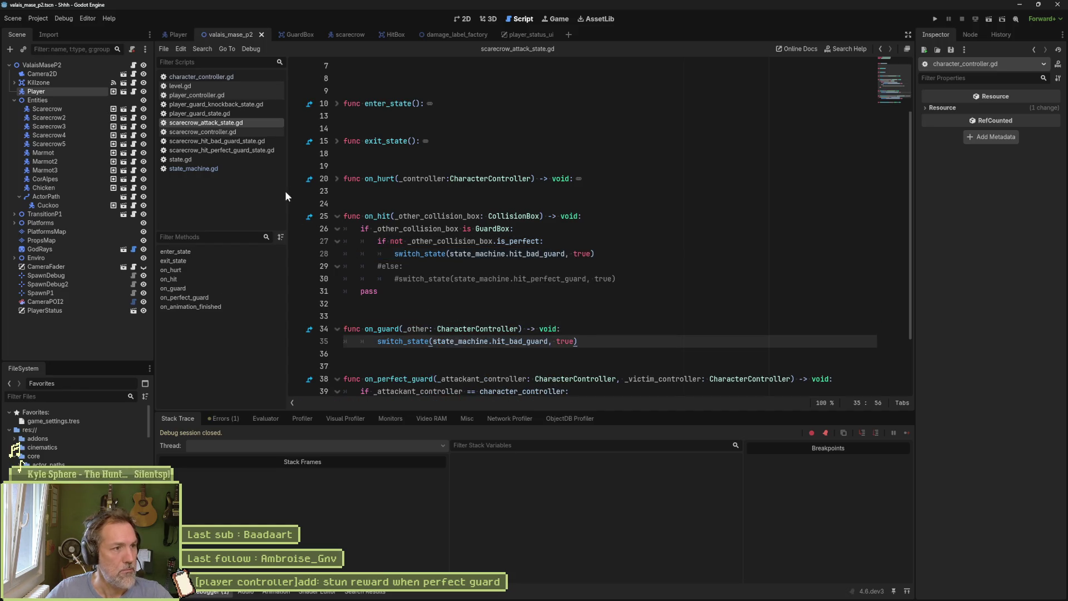
pyautogui.click(229, 170)
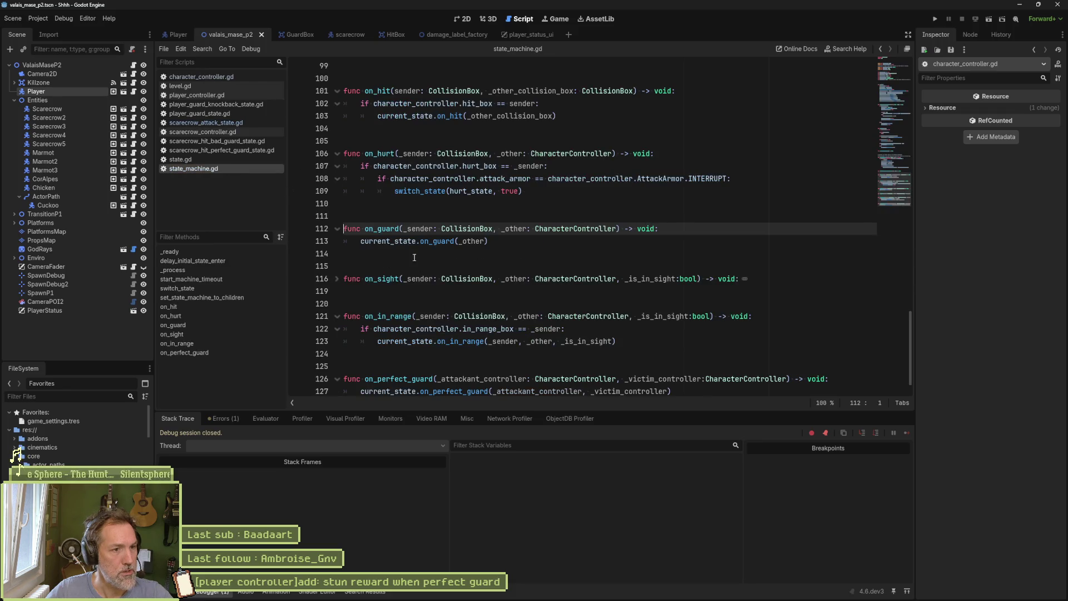
# In character_controller.gd, select 'guard' on line 209 and start a project-wide replace with bad_guard
pyautogui.click(224, 77)
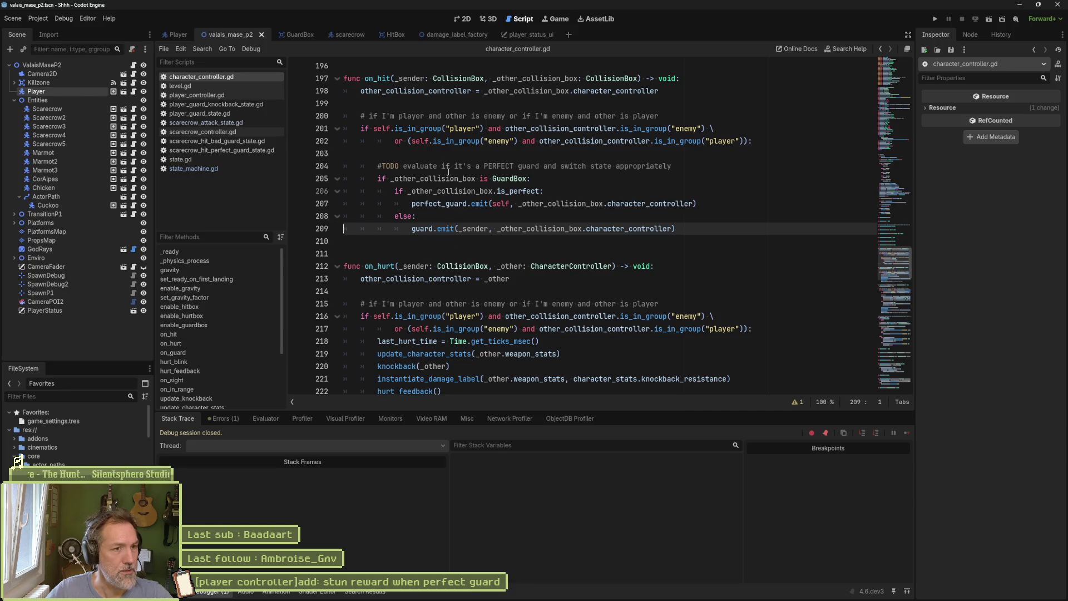
pyautogui.click(470, 204)
pyautogui.click(432, 229)
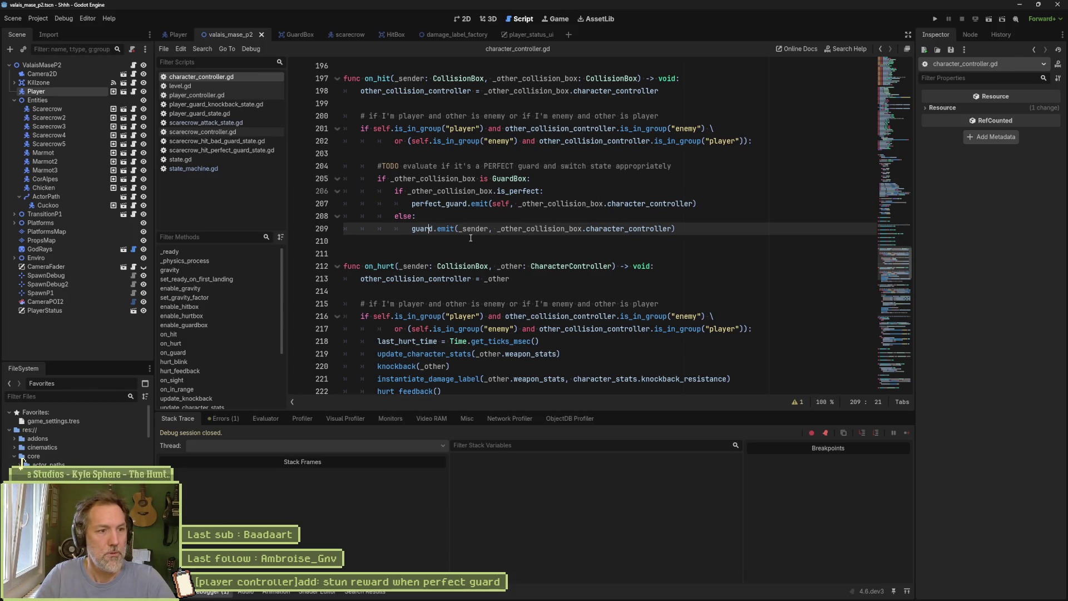
pyautogui.hotkey('ctrl', 'shift', 'Left')
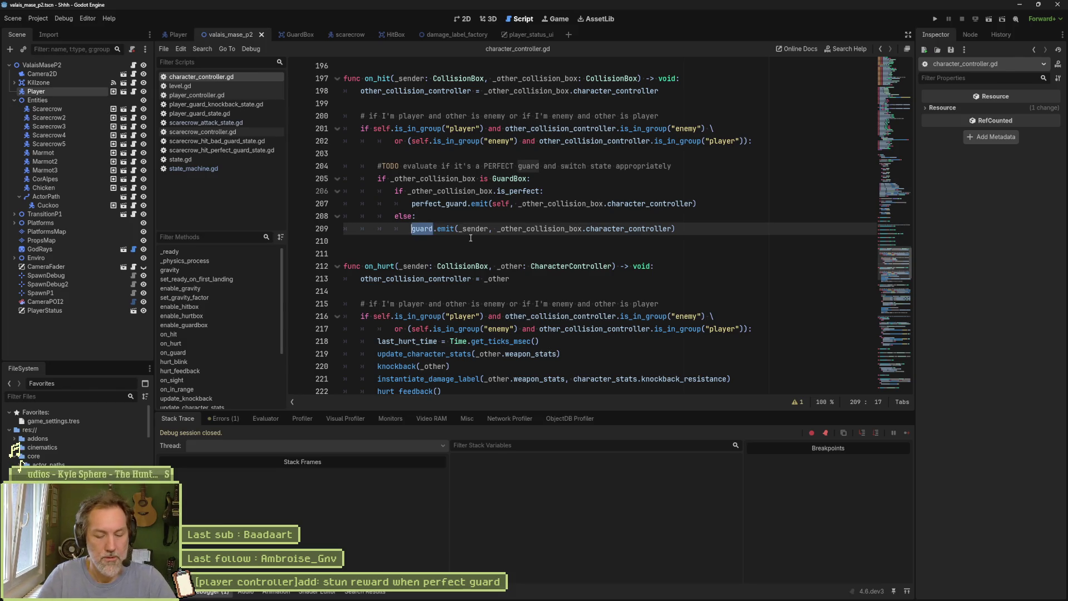
pyautogui.hotkey('ctrl', 'shift', 'r')
pyautogui.write('bad_guard')
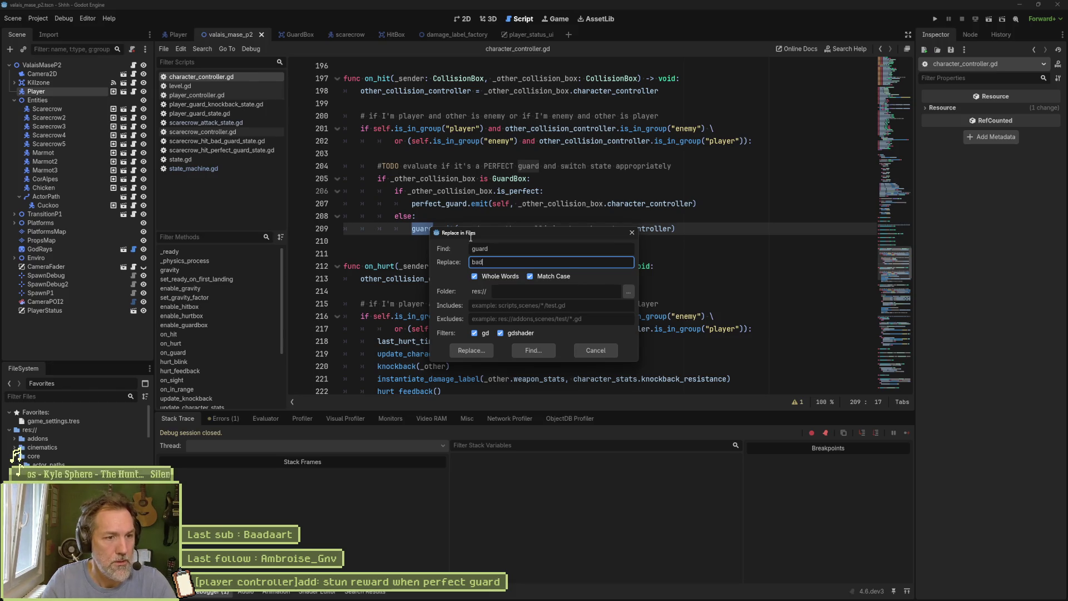
# List all 'guard' matches project-wide and review those in character_controller.gd and player_grounded_state.gd
pyautogui.click(513, 350)
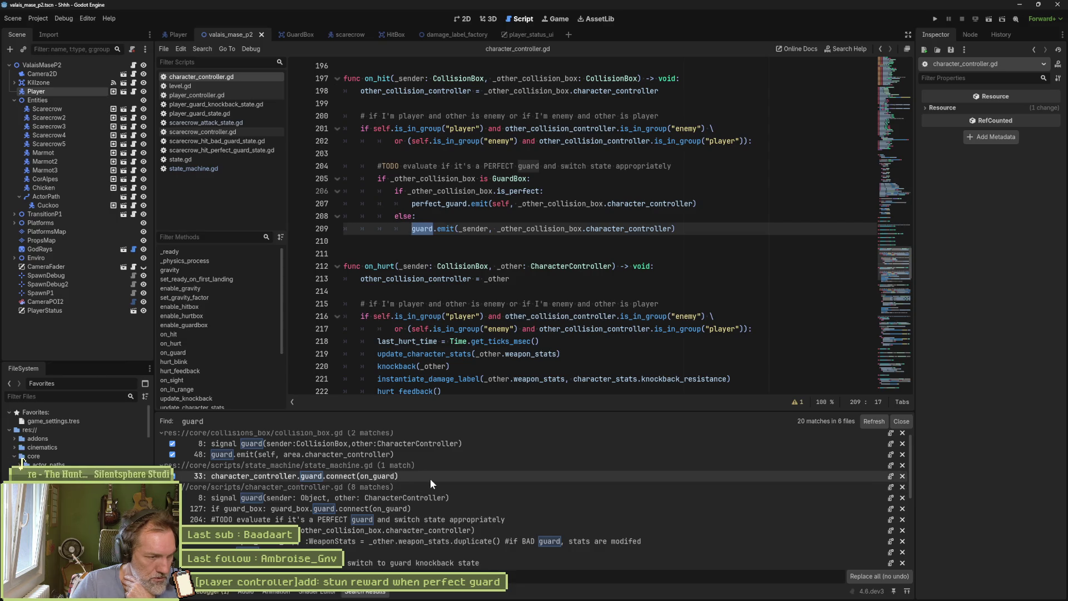
pyautogui.scroll(-1, 430, 479)
pyautogui.scroll(-1, 430, 479)
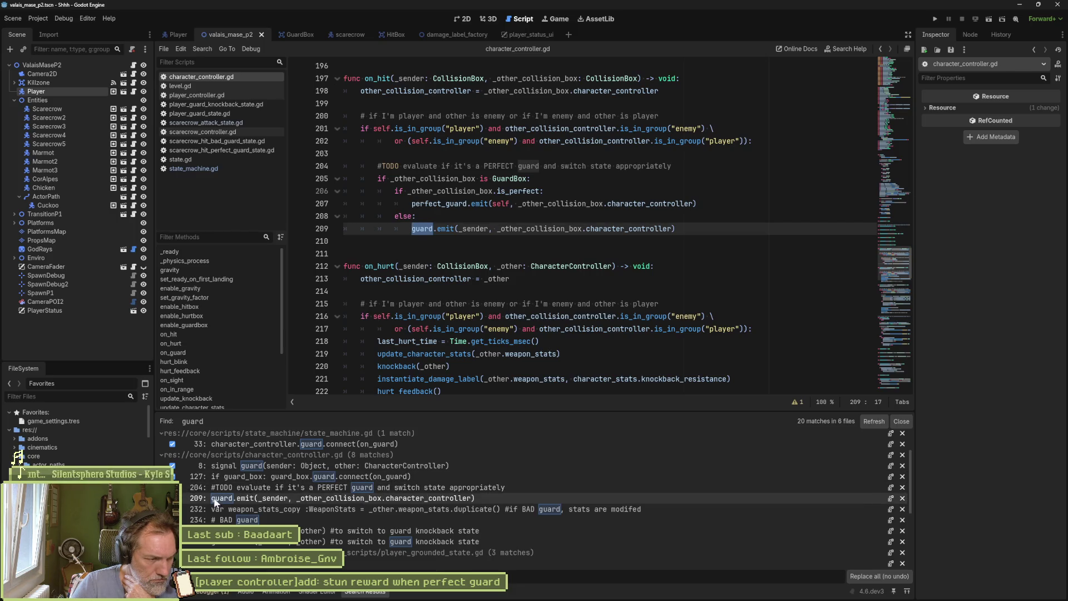
pyautogui.click(385, 488)
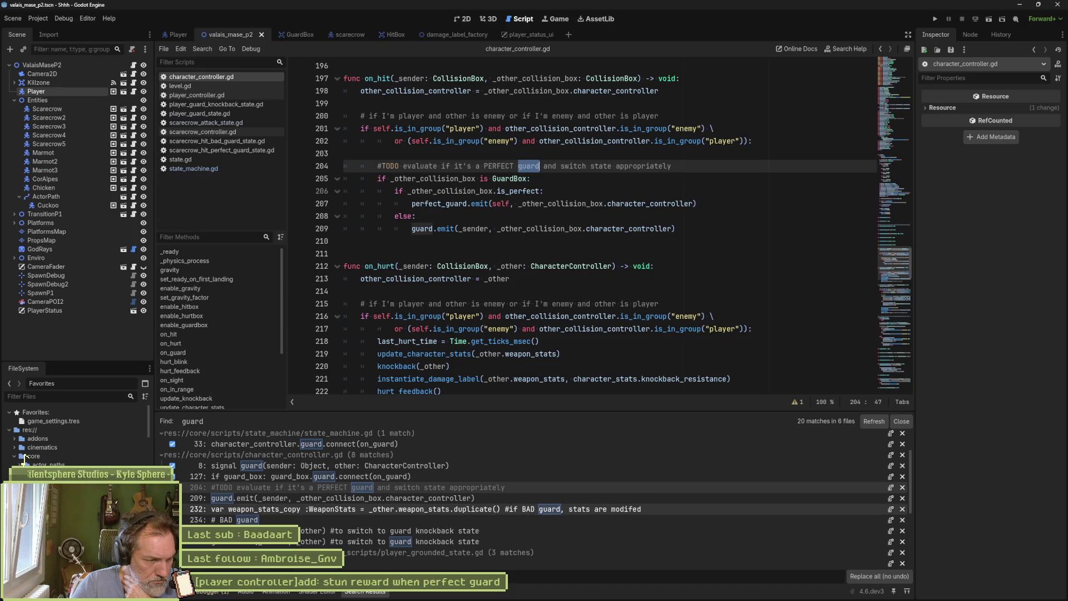
pyautogui.press('Down')
pyautogui.press('Down')
pyautogui.press('Down')
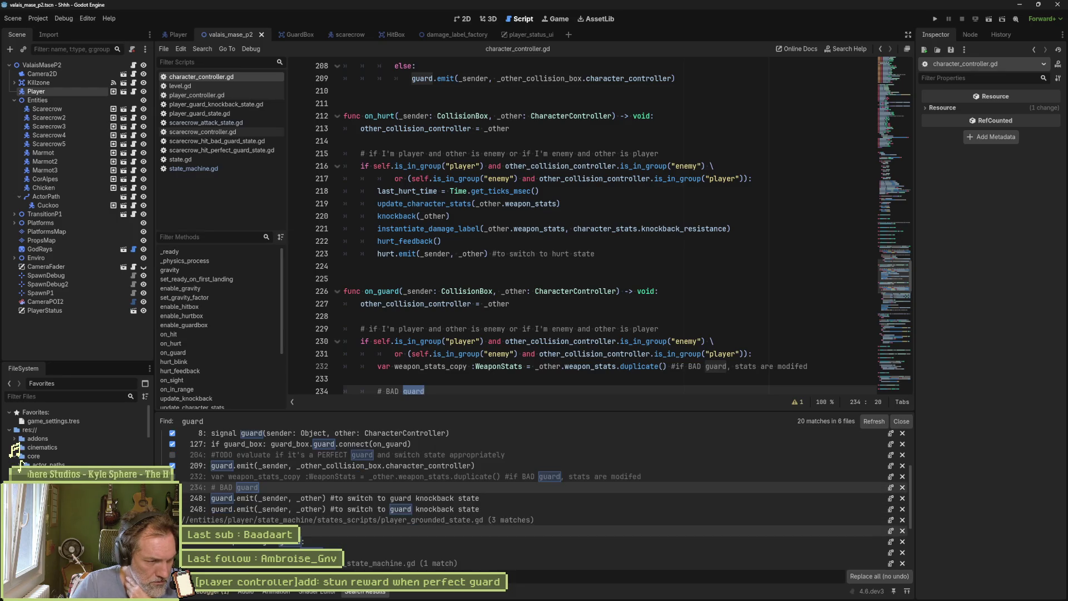
pyautogui.scroll(-1, 539, 499)
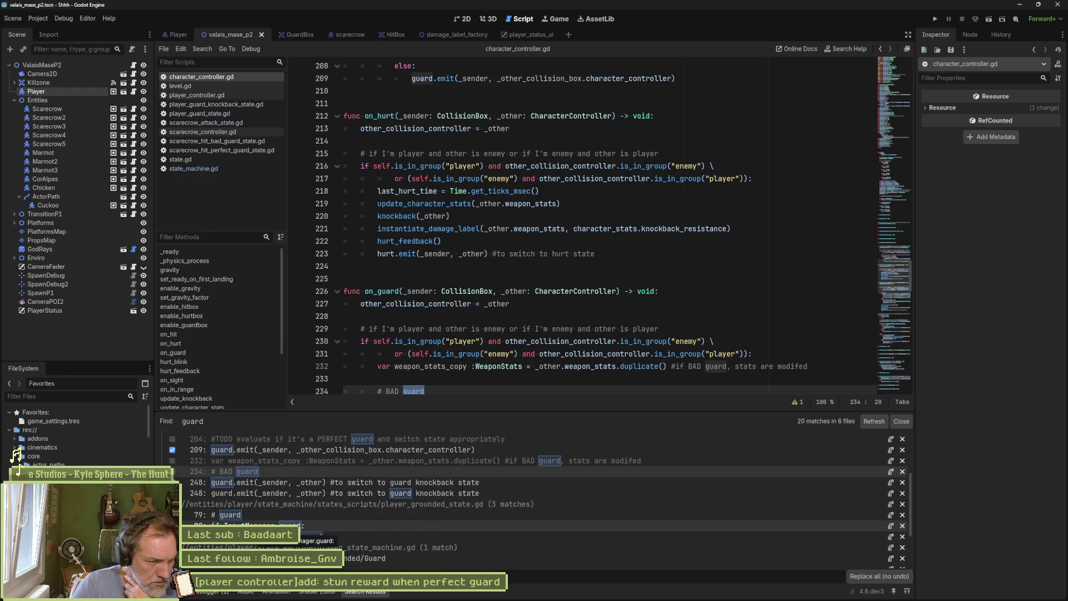
pyautogui.press('Down')
pyautogui.press('Down')
pyautogui.press('Down')
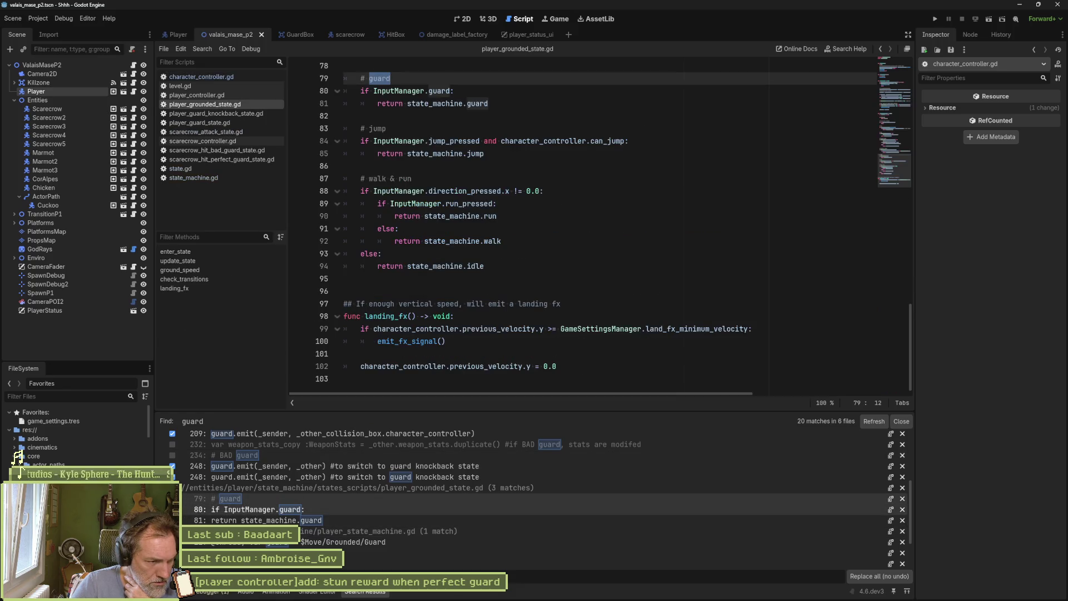
pyautogui.press('Down')
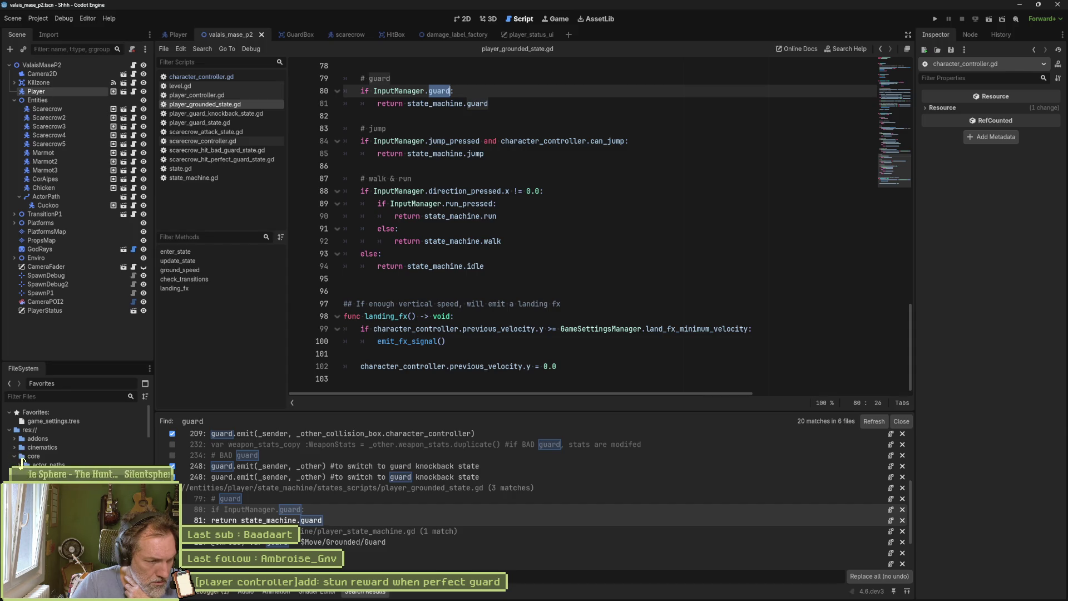
pyautogui.press('Down')
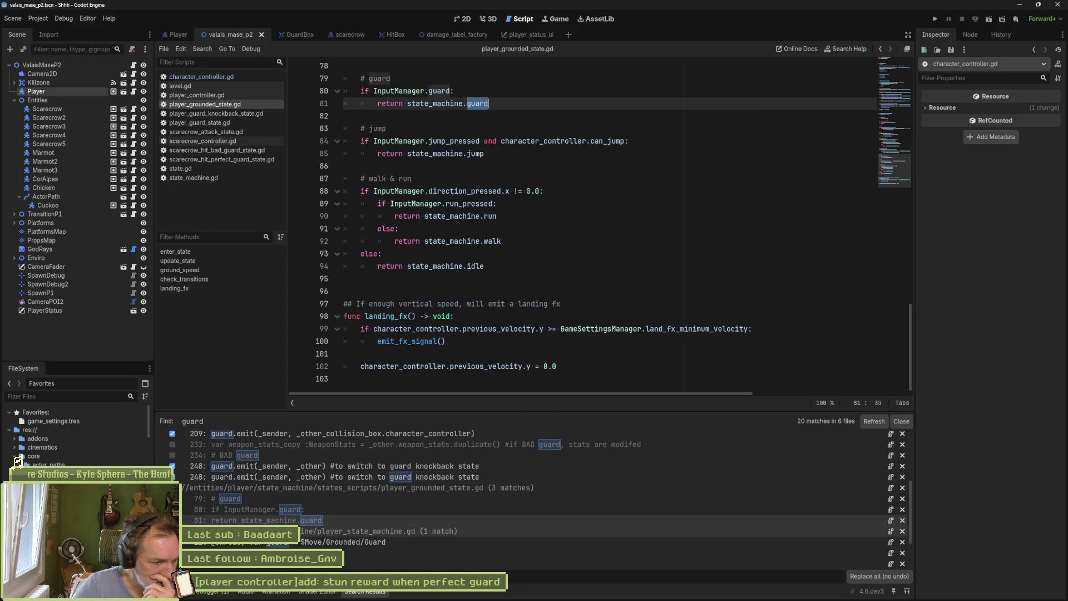
# Review the remaining matches in player_state_machine.gd and input_manager.gd, then return to character_controller.gd
pyautogui.scroll(-2, 263, 511)
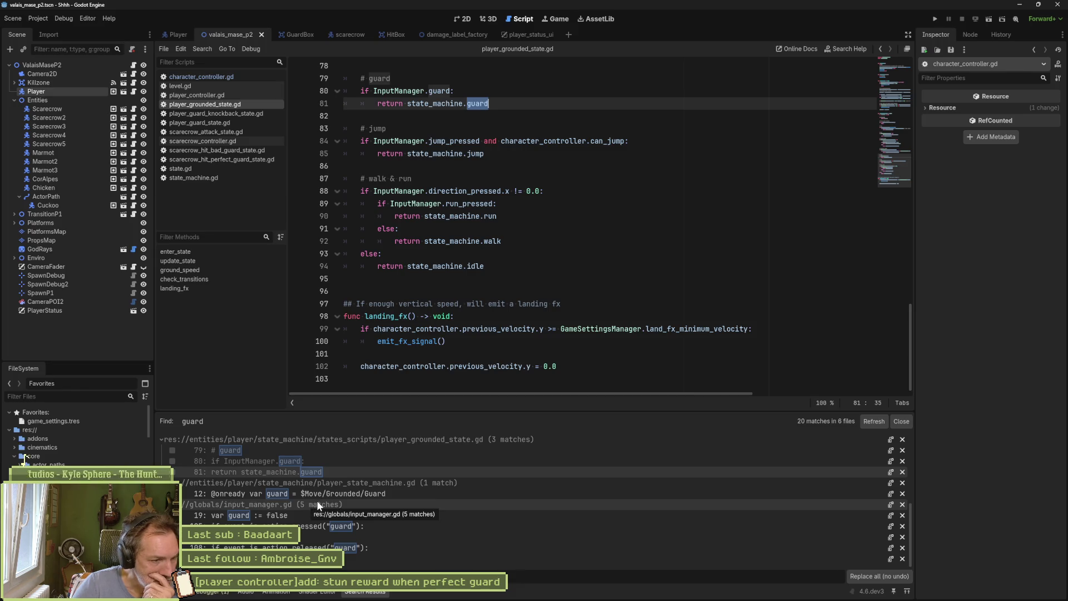
pyautogui.click(264, 492)
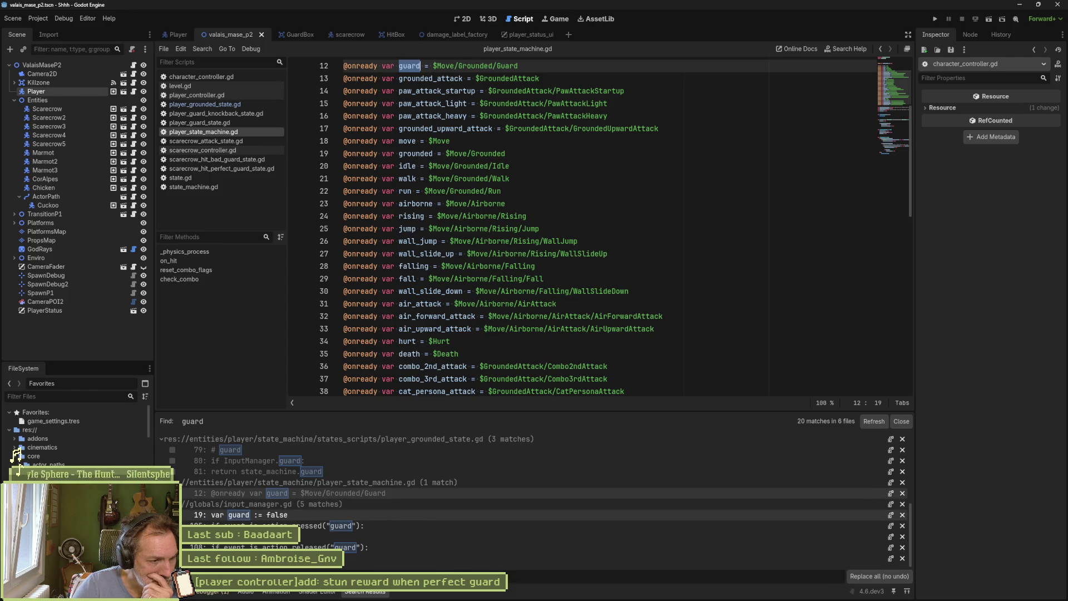
pyautogui.press('Down')
pyautogui.press('Down')
pyautogui.press('Down')
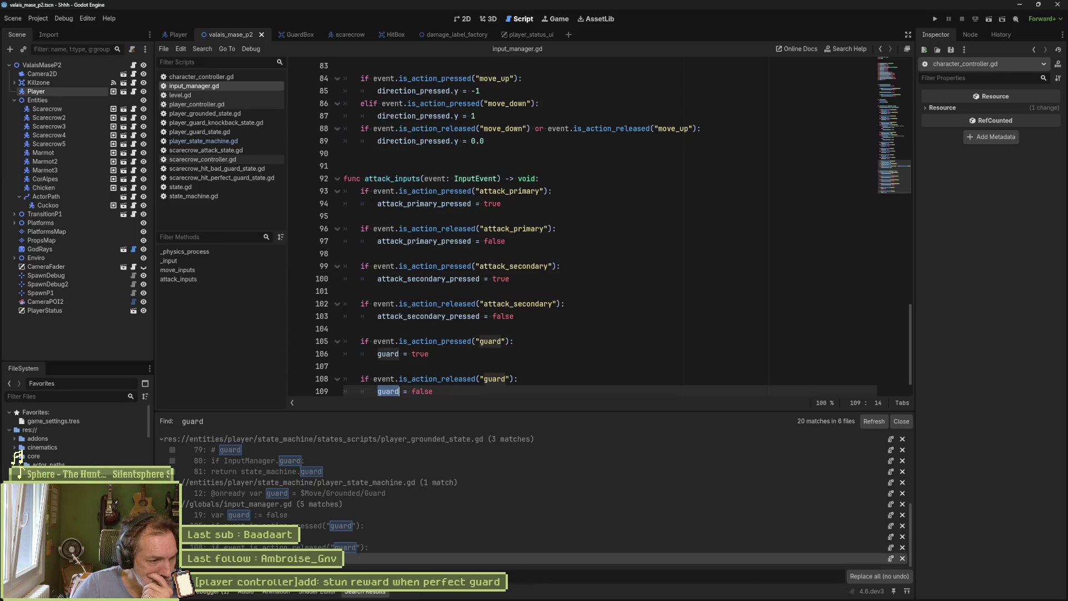
pyautogui.scroll(1, 758, 459)
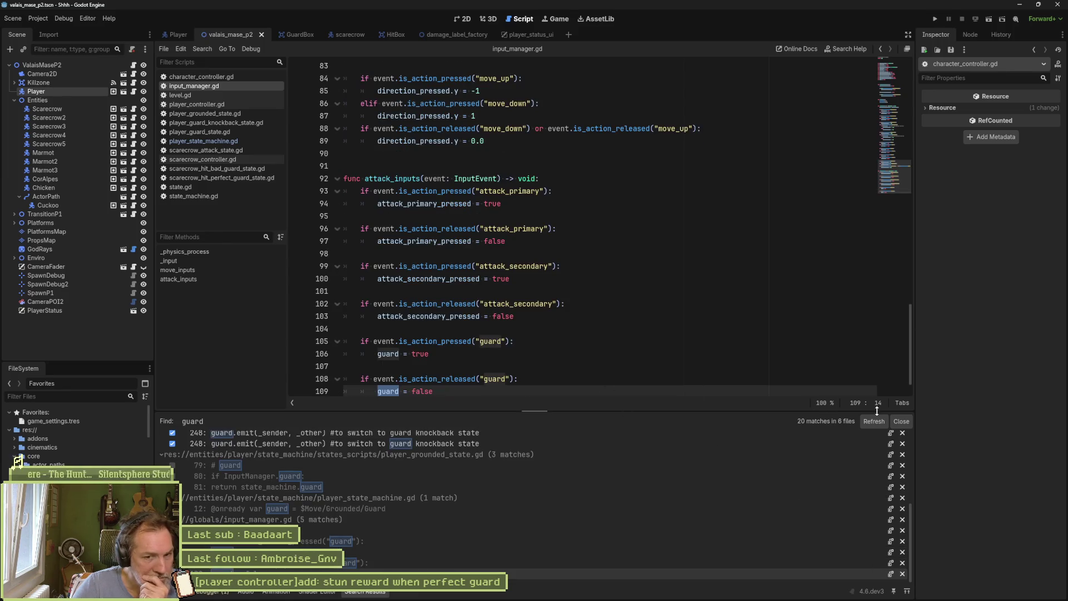
pyautogui.click(901, 421)
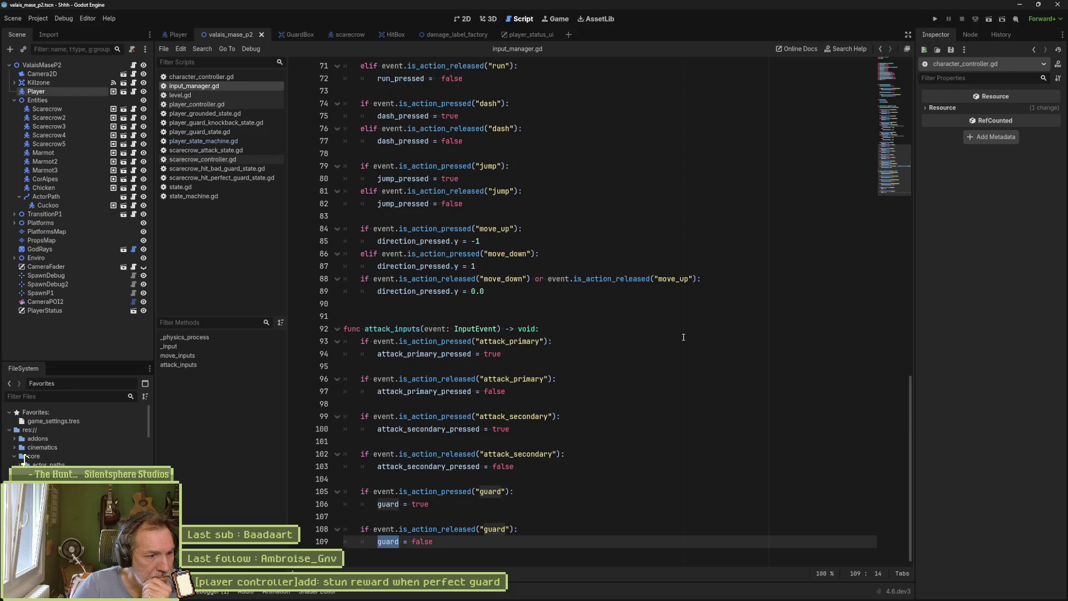
pyautogui.click(593, 305)
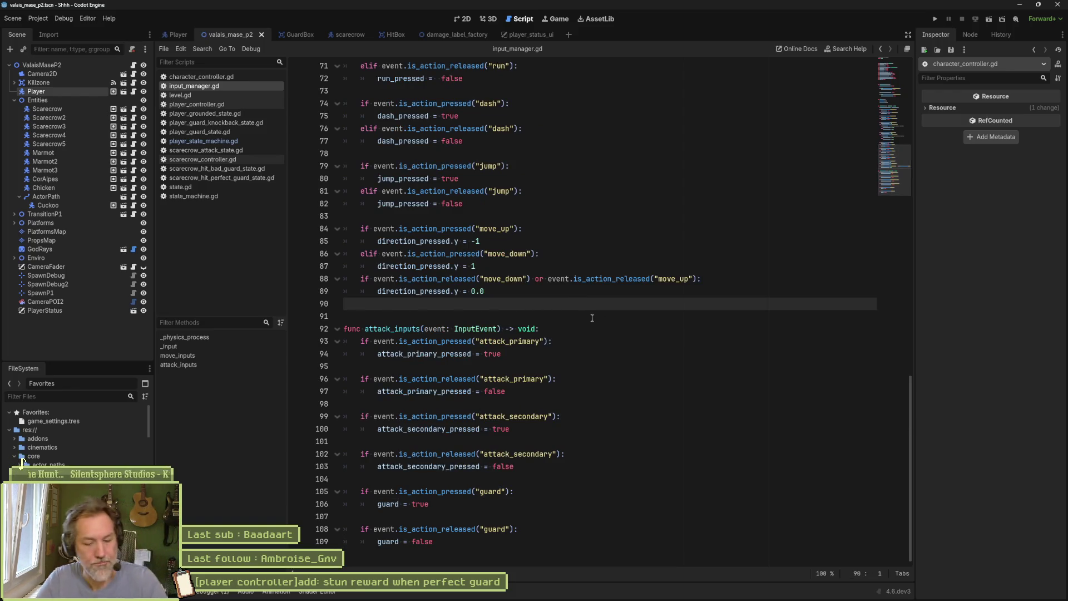
pyautogui.hotkey('alt', 'Left')
pyautogui.hotkey('alt', 'Left')
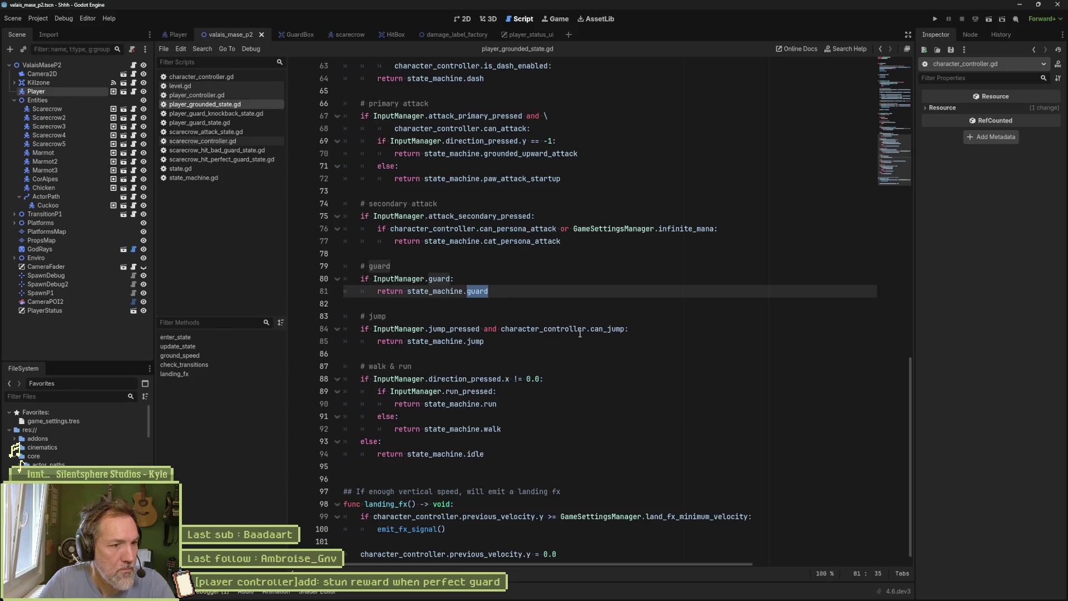
pyautogui.hotkey('alt', 'Left')
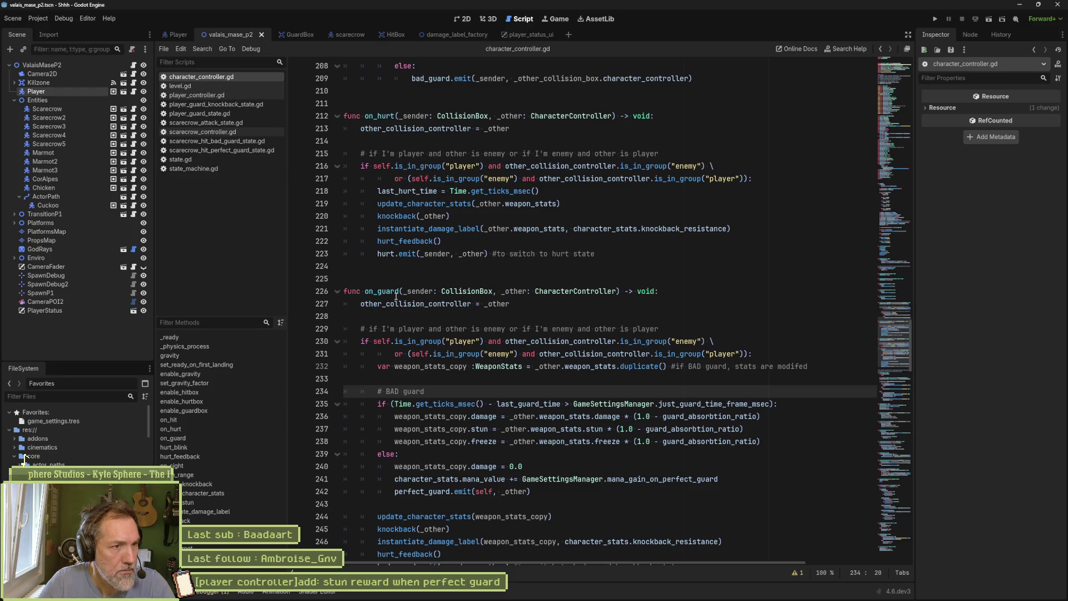
# Check bad_guard on line 209 of on_hit, then switch to state_machine.gd's on_guard handler
pyautogui.scroll(5, 396, 297)
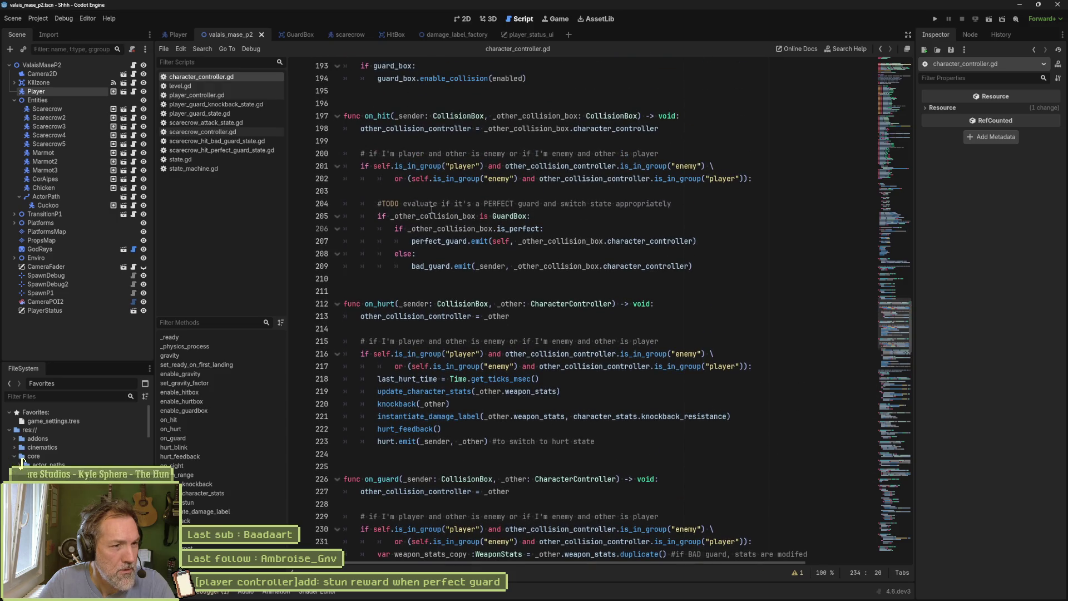
pyautogui.doubleClick(438, 240)
pyautogui.doubleClick(431, 266)
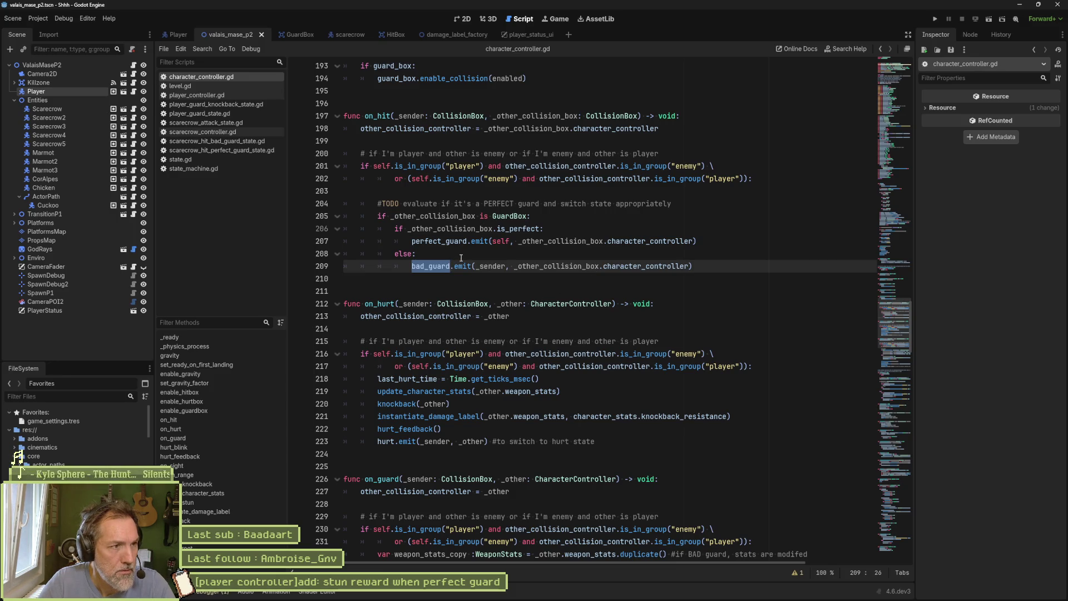
pyautogui.click(194, 168)
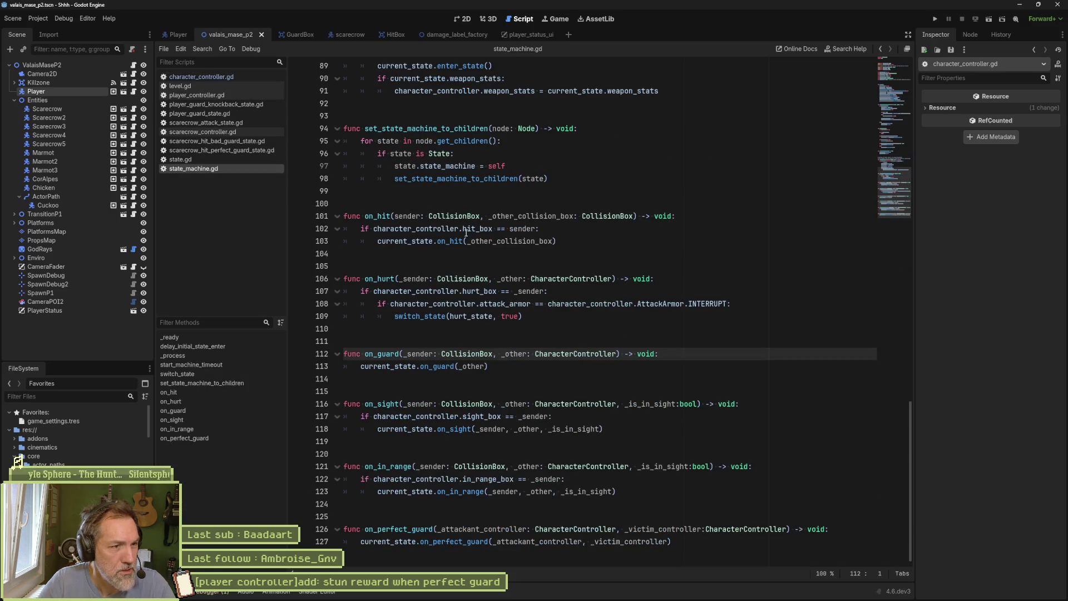